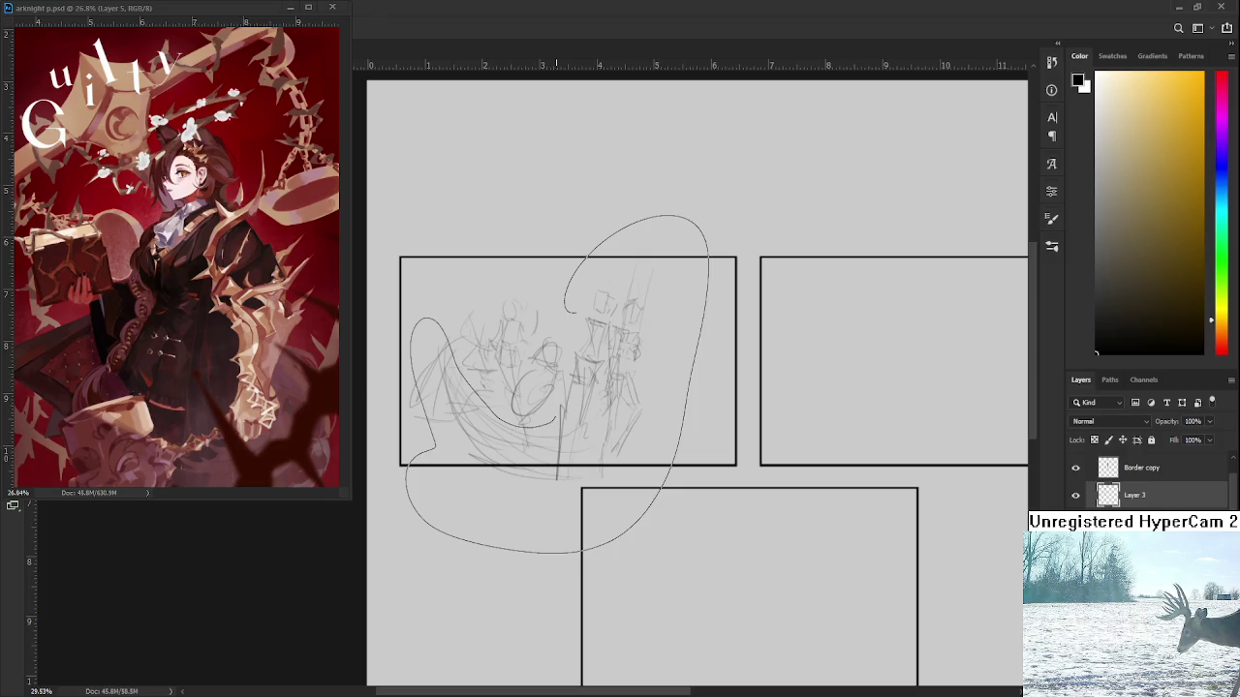
# Shrink the figure group up-left, add a short stroke, and erase stray lines on the central figures
pyautogui.hotkey('ctrl', 't')
pyautogui.moveTo(713, 380); pyautogui.dragTo(623, 322)
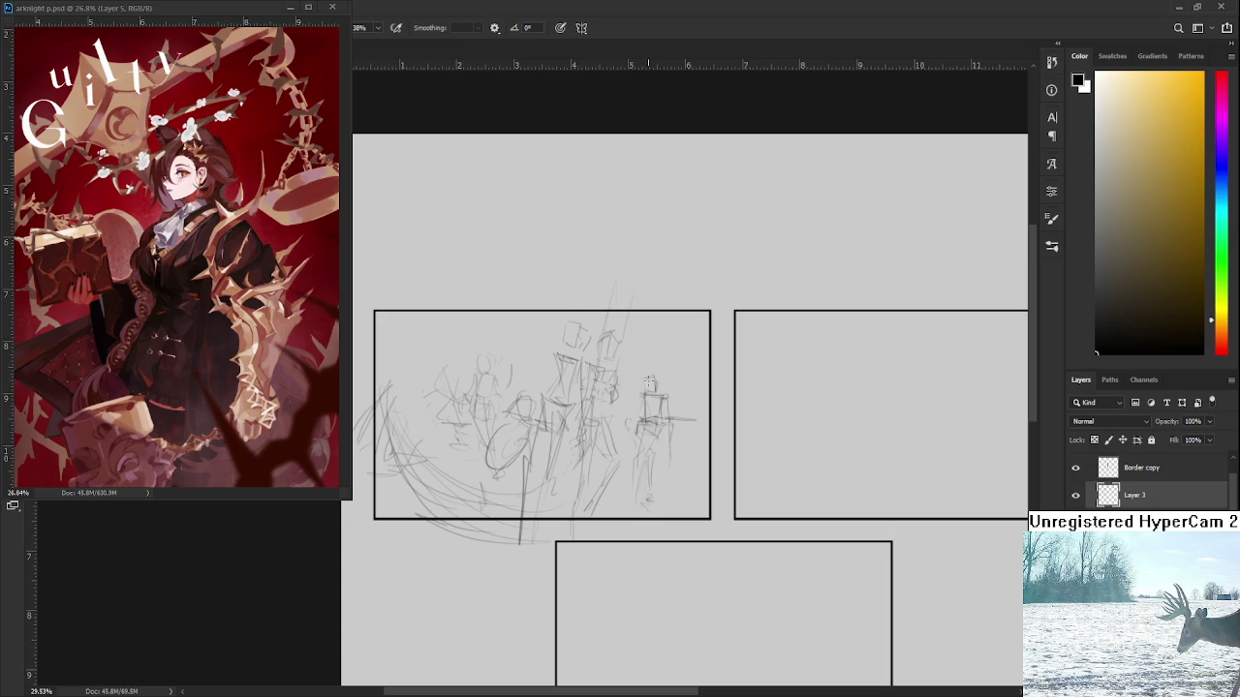
pyautogui.press('e')
pyautogui.press('b')
pyautogui.press('e')
pyautogui.press('b')
pyautogui.moveTo(653, 376)
pyautogui.mouseDown()
pyautogui.moveTo(651, 391)
pyautogui.moveTo(641, 379)
pyautogui.mouseUp()
pyautogui.press('e')
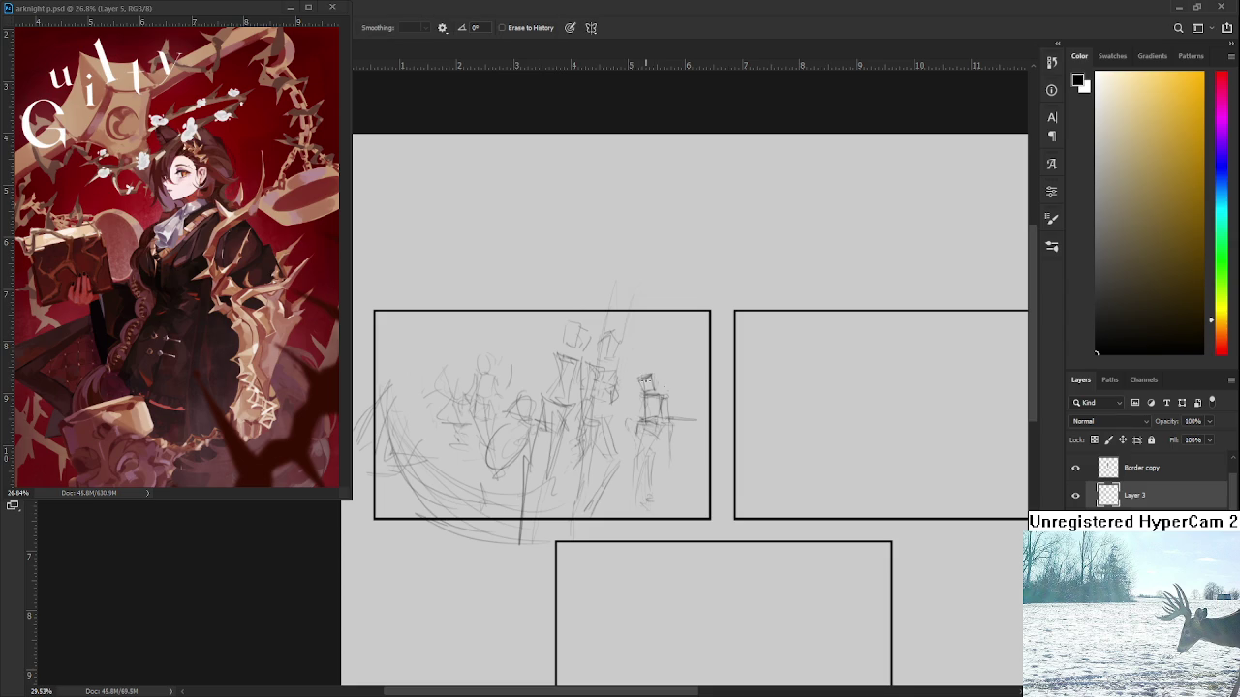
pyautogui.moveTo(678, 432); pyautogui.dragTo(674, 416)
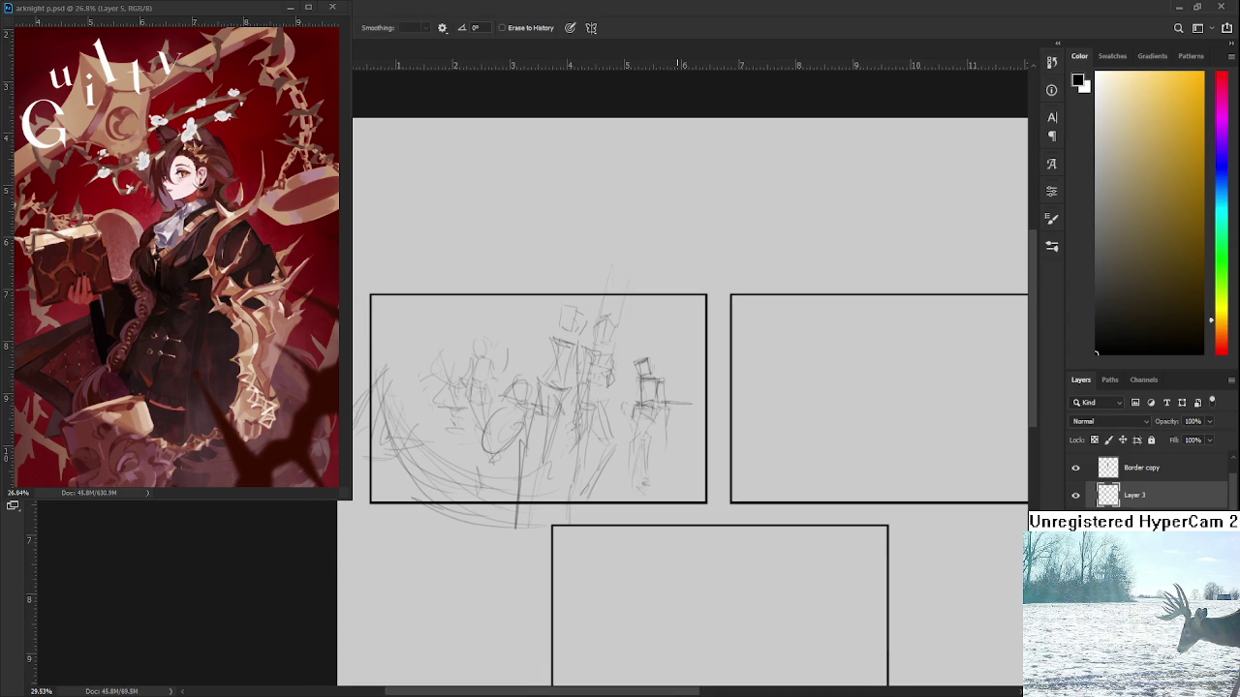
# Lasso the central figure and rotate it slightly
pyautogui.press('b')
pyautogui.moveTo(534, 344)
pyautogui.mouseDown()
pyautogui.moveTo(570, 299)
pyautogui.moveTo(579, 388)
pyautogui.moveTo(566, 468)
pyautogui.moveTo(523, 320)
pyautogui.moveTo(528, 293)
pyautogui.mouseUp()
pyautogui.hotkey('ctrl', 't')
pyautogui.press('Return')
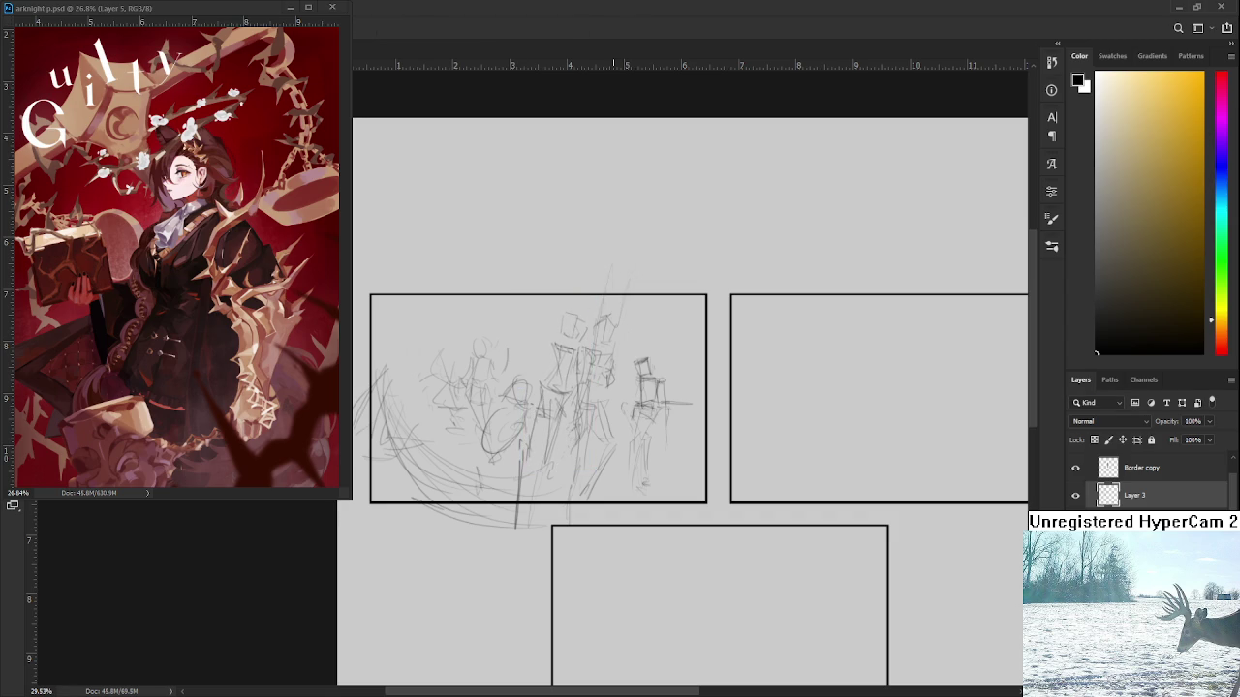
# Recentre the three-panel page and add small pencil strokes to the right figure's arm
pyautogui.scroll(-2, 626, 272)
pyautogui.scroll(-2, 627, 272)
pyautogui.scroll(-1, 627, 272)
pyautogui.scroll(2, 627, 272)
pyautogui.moveTo(595, 305)
pyautogui.mouseDown()
pyautogui.moveTo(649, 380)
pyautogui.moveTo(763, 419)
pyautogui.mouseUp()
pyautogui.scroll(-1, 651, 386)
pyautogui.scroll(2, 620, 354)
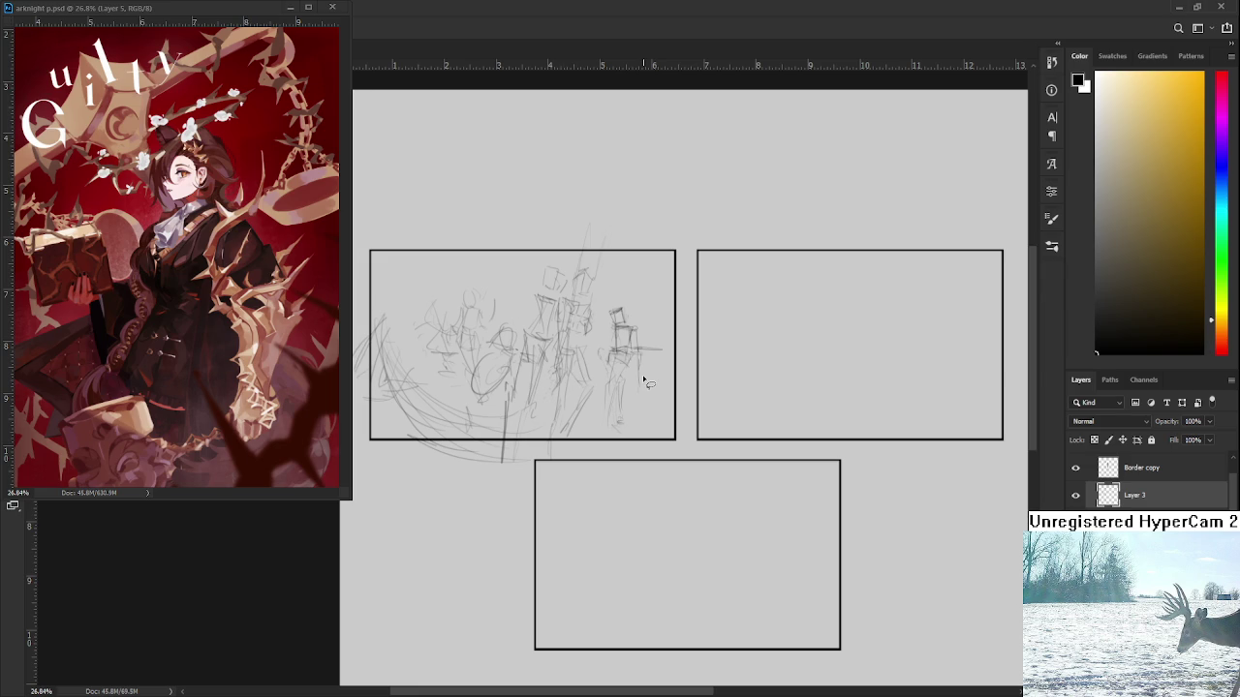
pyautogui.press('Tab')
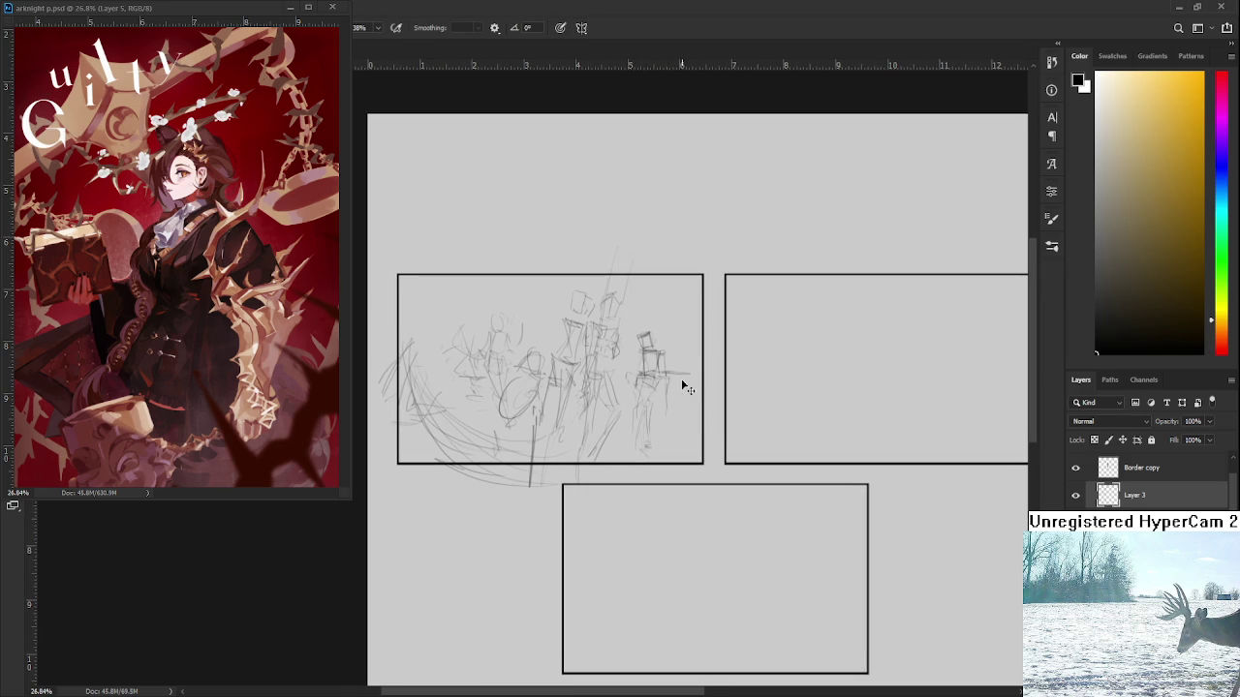
pyautogui.moveTo(689, 387); pyautogui.dragTo(699, 379)
pyautogui.moveTo(695, 383); pyautogui.dragTo(728, 409)
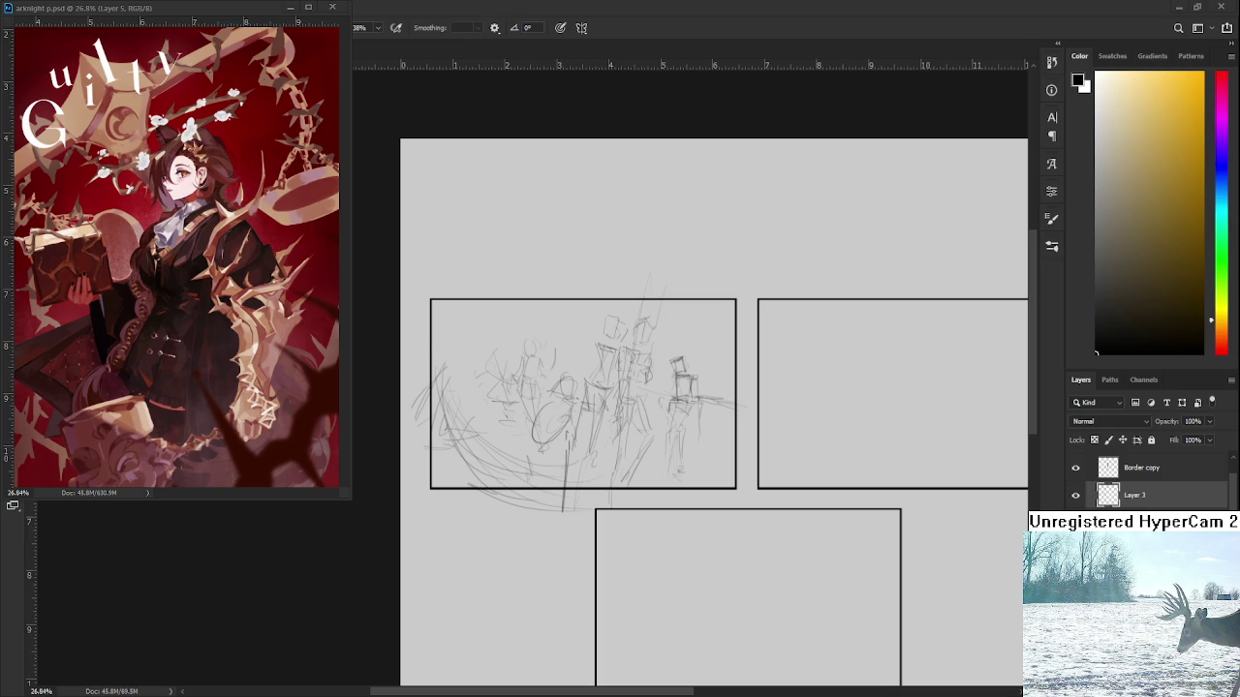
pyautogui.hscroll(3, 688, 435)
# Bring the top-right panel into view and draw a ground line and a tall vertical post
pyautogui.hscroll(2, 650, 437)
pyautogui.hscroll(2, 700, 465)
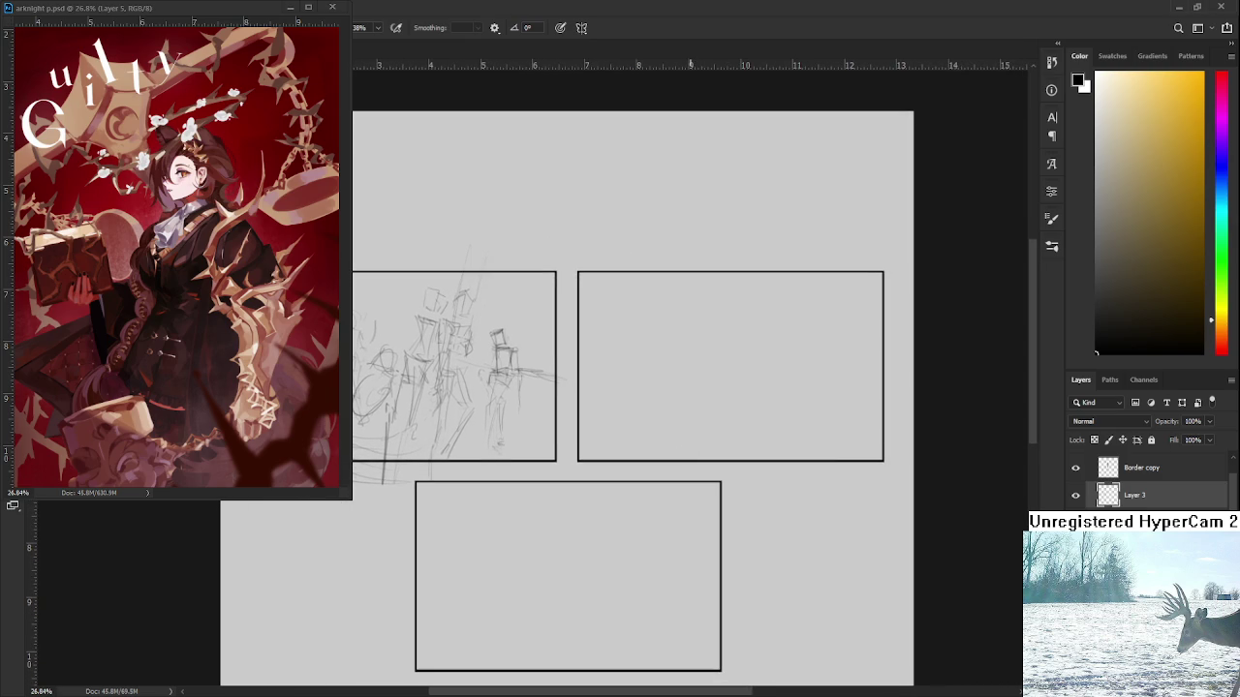
pyautogui.scroll(-1, 715, 426)
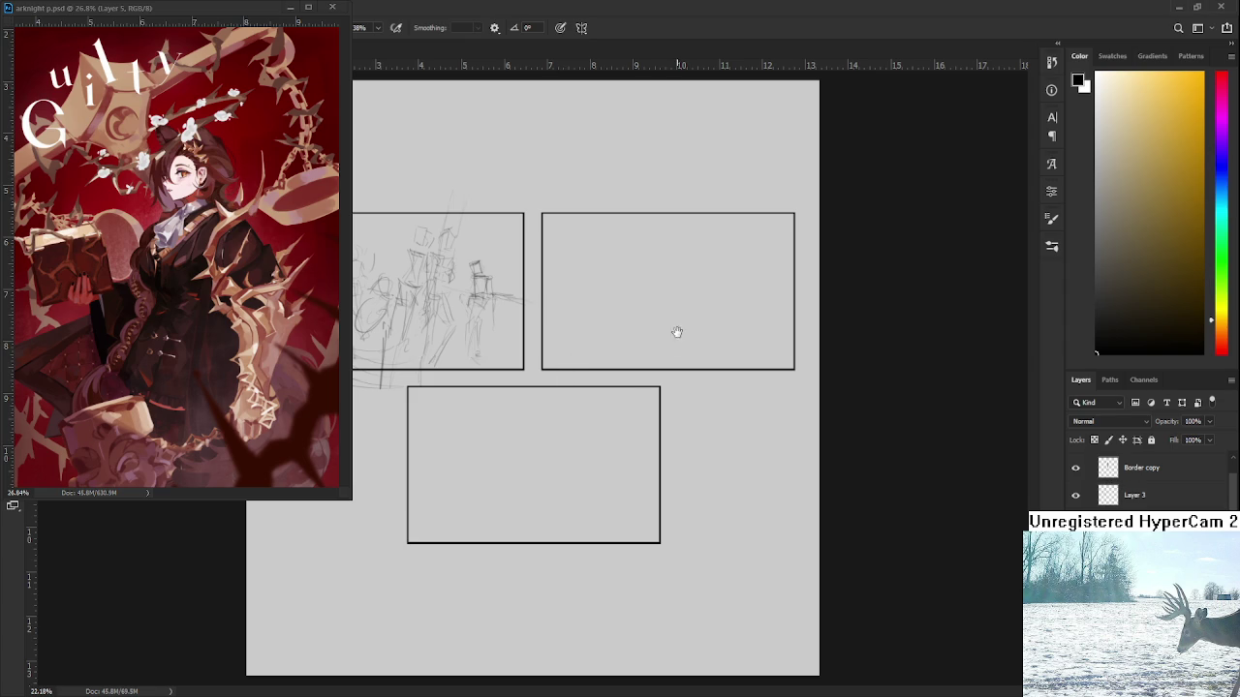
pyautogui.scroll(1, 644, 347)
pyautogui.moveTo(644, 347); pyautogui.dragTo(625, 437)
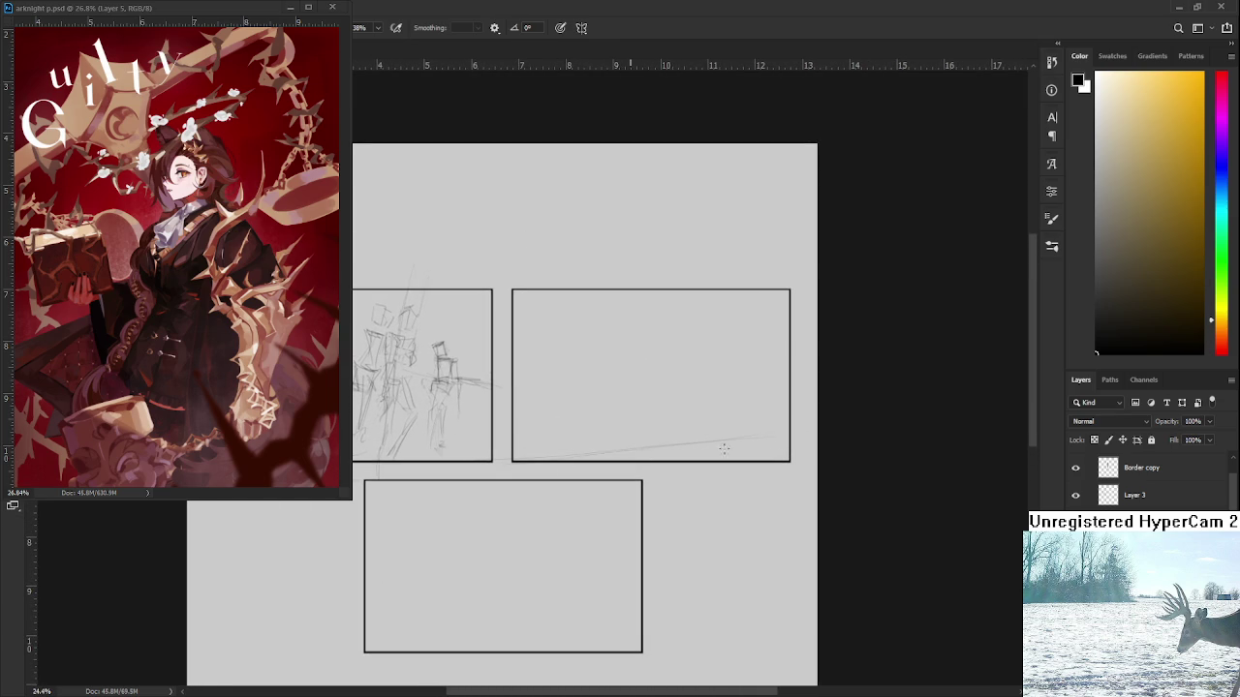
pyautogui.moveTo(766, 443); pyautogui.dragTo(788, 443)
pyautogui.moveTo(660, 444); pyautogui.dragTo(659, 384)
pyautogui.moveTo(662, 339)
pyautogui.mouseDown()
pyautogui.moveTo(661, 365)
pyautogui.moveTo(690, 418)
pyautogui.moveTo(658, 441)
pyautogui.mouseUp()
# Add an L-shaped post, a short horizontal stroke and an arch curve in the panel
pyautogui.moveTo(680, 341); pyautogui.dragTo(765, 407)
pyautogui.moveTo(750, 348); pyautogui.dragTo(762, 346)
pyautogui.moveTo(644, 367); pyautogui.dragTo(656, 382)
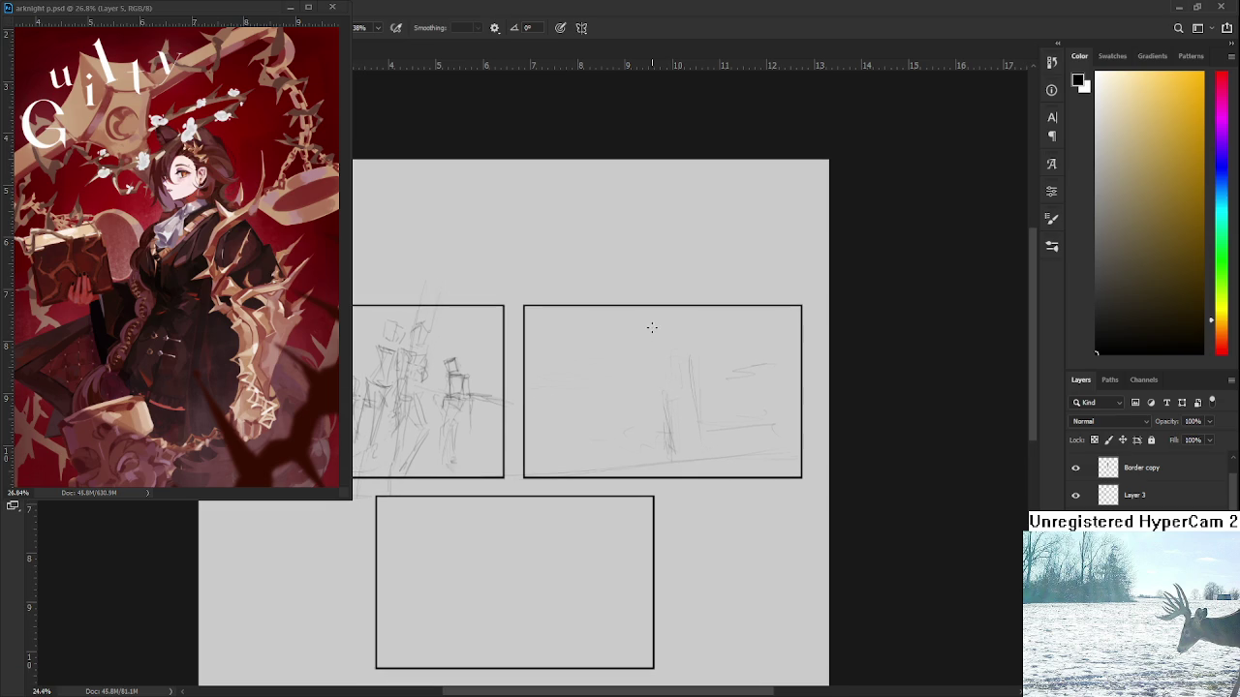
pyautogui.moveTo(649, 320); pyautogui.dragTo(627, 378)
pyautogui.moveTo(659, 389); pyautogui.dragTo(675, 375)
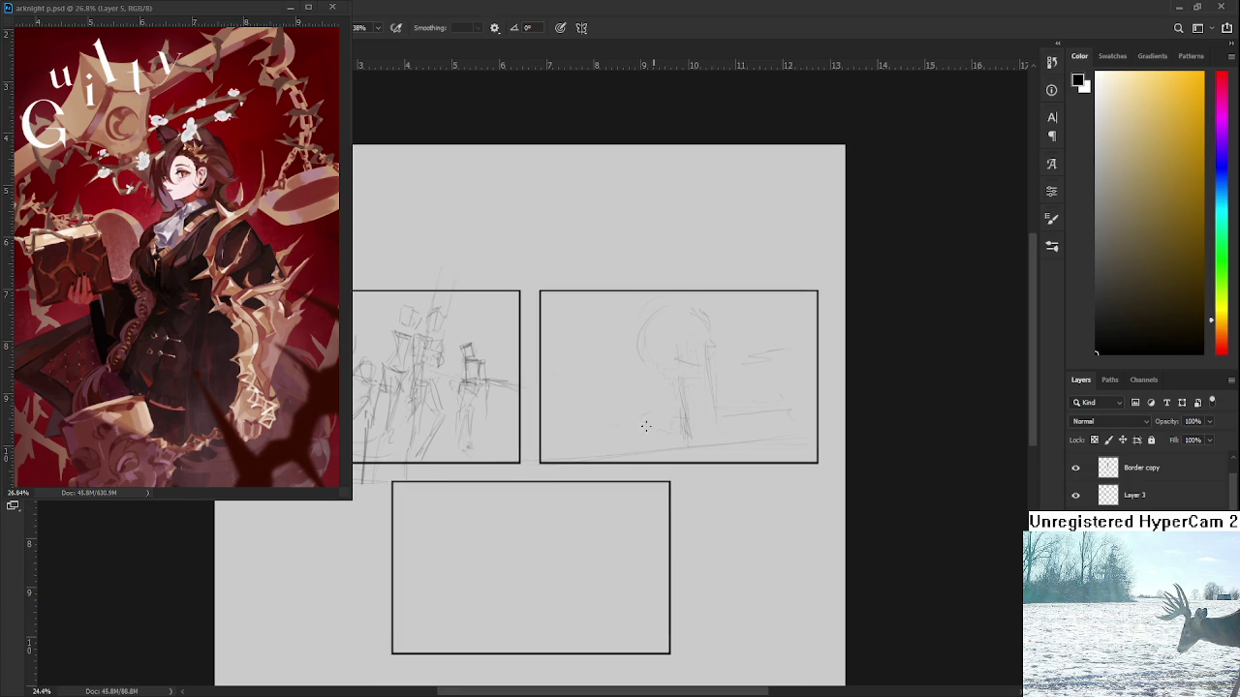
pyautogui.moveTo(645, 426)
pyautogui.mouseDown()
pyautogui.moveTo(672, 424)
pyautogui.moveTo(608, 414)
pyautogui.moveTo(643, 420)
pyautogui.moveTo(582, 446)
pyautogui.mouseUp()
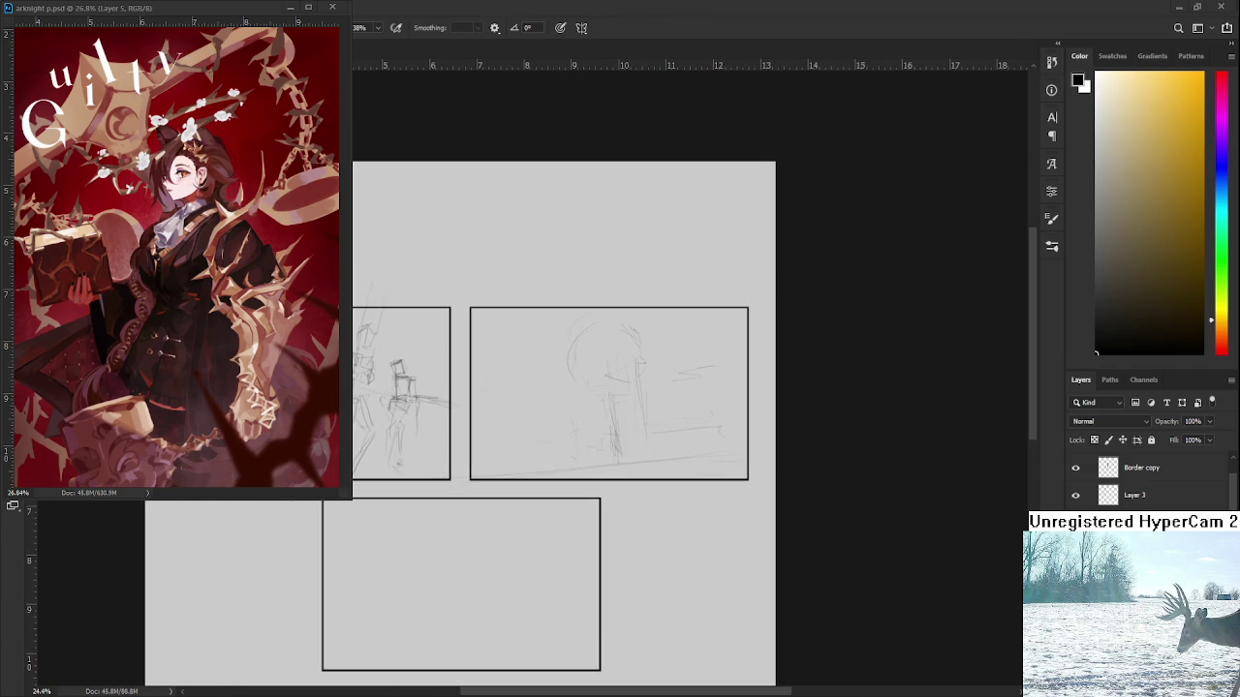
pyautogui.scroll(-1, 644, 385)
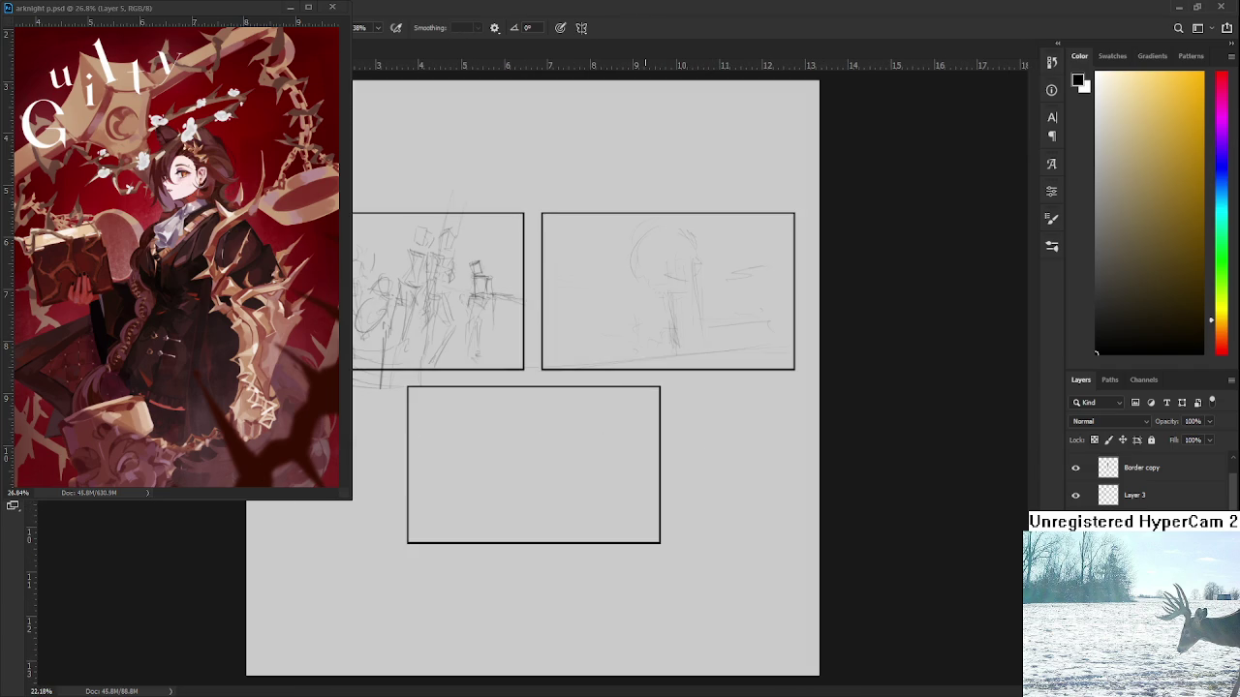
pyautogui.scroll(1, 621, 341)
pyautogui.scroll(1, 621, 341)
# Rough out a first figure with slanted and vertical strokes on the panel's right side
pyautogui.moveTo(621, 341); pyautogui.dragTo(548, 368)
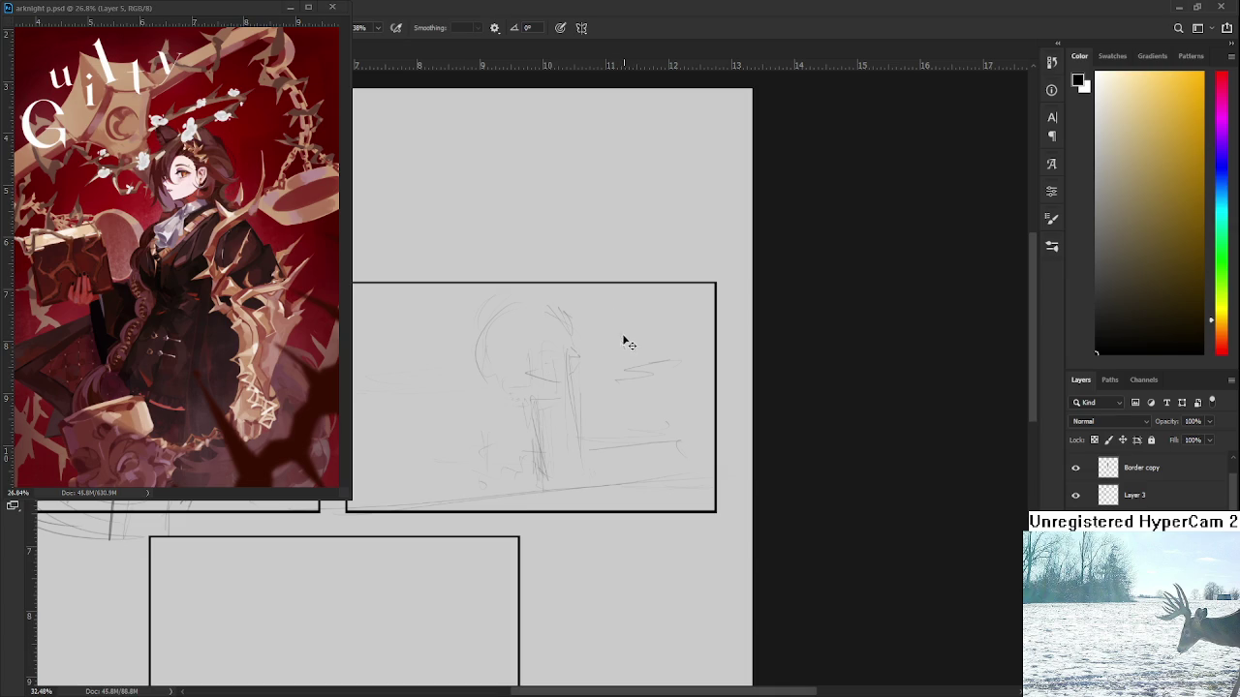
pyautogui.moveTo(623, 344)
pyautogui.mouseDown()
pyautogui.moveTo(638, 310)
pyautogui.moveTo(647, 343)
pyautogui.moveTo(632, 401)
pyautogui.mouseUp()
pyautogui.moveTo(663, 344); pyautogui.dragTo(665, 379)
pyautogui.moveTo(589, 398)
pyautogui.mouseDown()
pyautogui.moveTo(614, 350)
pyautogui.moveTo(696, 374)
pyautogui.moveTo(697, 360)
pyautogui.mouseUp()
pyautogui.moveTo(634, 383)
pyautogui.mouseDown()
pyautogui.moveTo(634, 432)
pyautogui.moveTo(690, 385)
pyautogui.moveTo(671, 392)
pyautogui.mouseUp()
pyautogui.press('e')
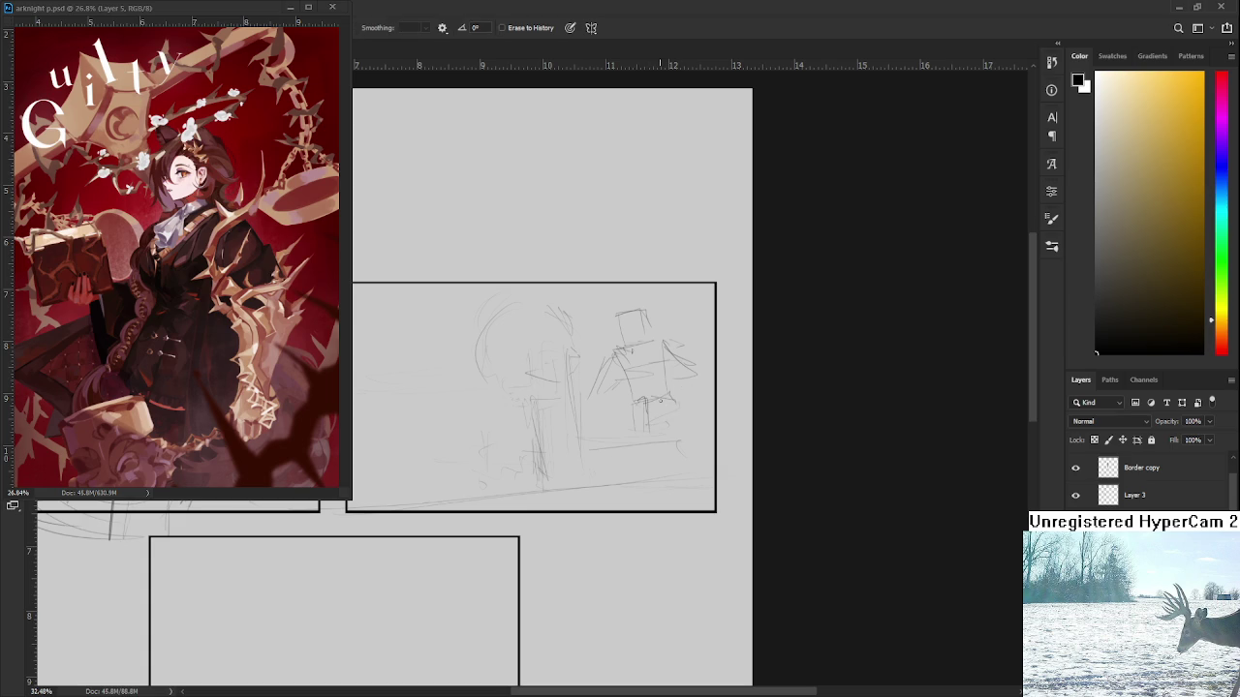
pyautogui.press('b')
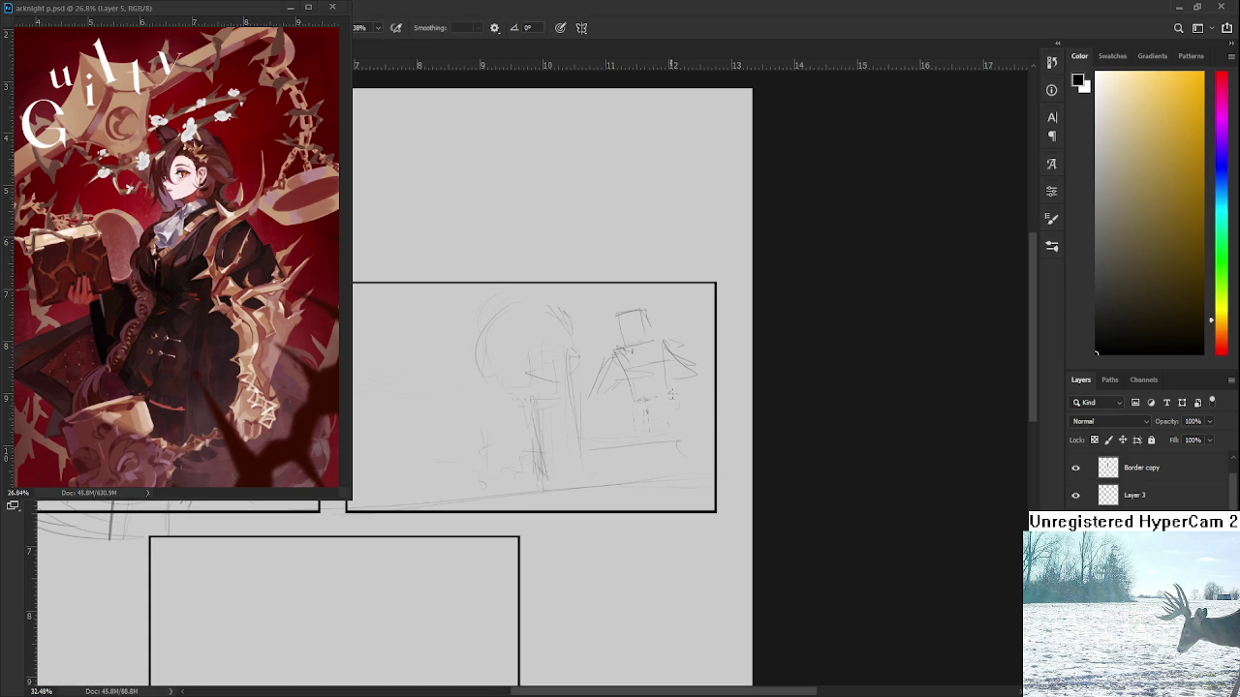
pyautogui.press('e')
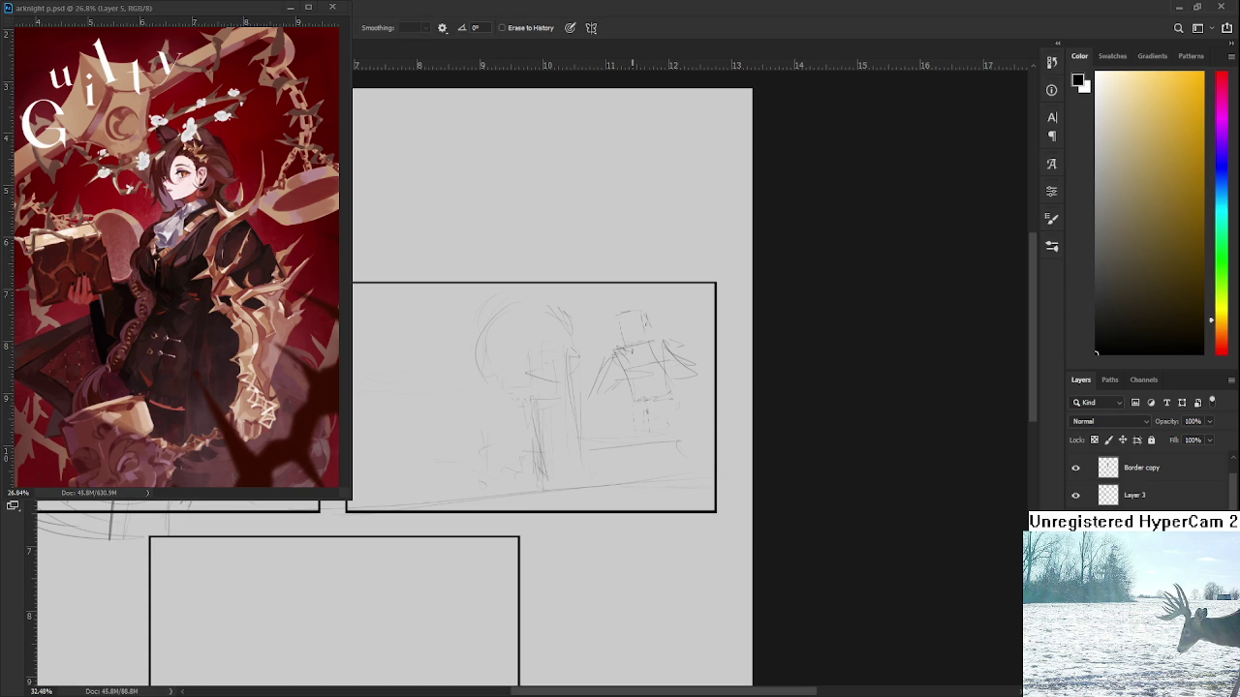
pyautogui.press('b')
# Draw a boxy head, then erase the first figure attempt
pyautogui.moveTo(618, 316)
pyautogui.mouseDown()
pyautogui.moveTo(620, 339)
pyautogui.moveTo(640, 341)
pyautogui.mouseUp()
pyautogui.moveTo(622, 339); pyautogui.dragTo(668, 337)
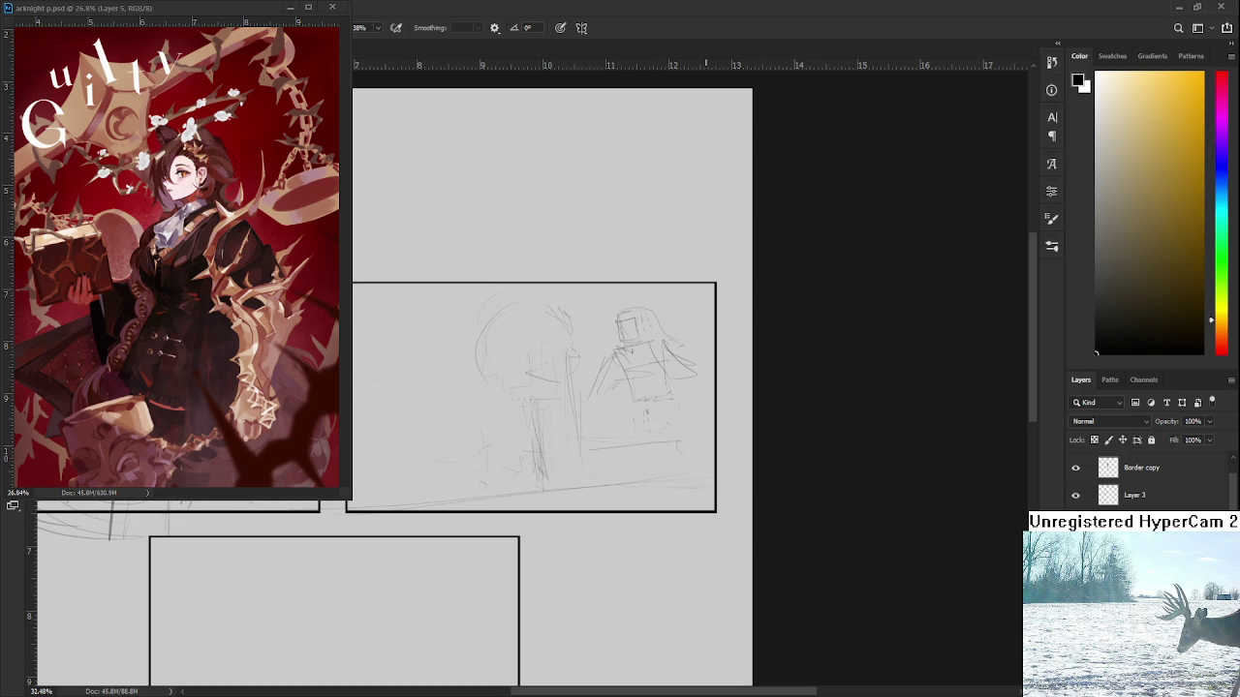
pyautogui.press('e')
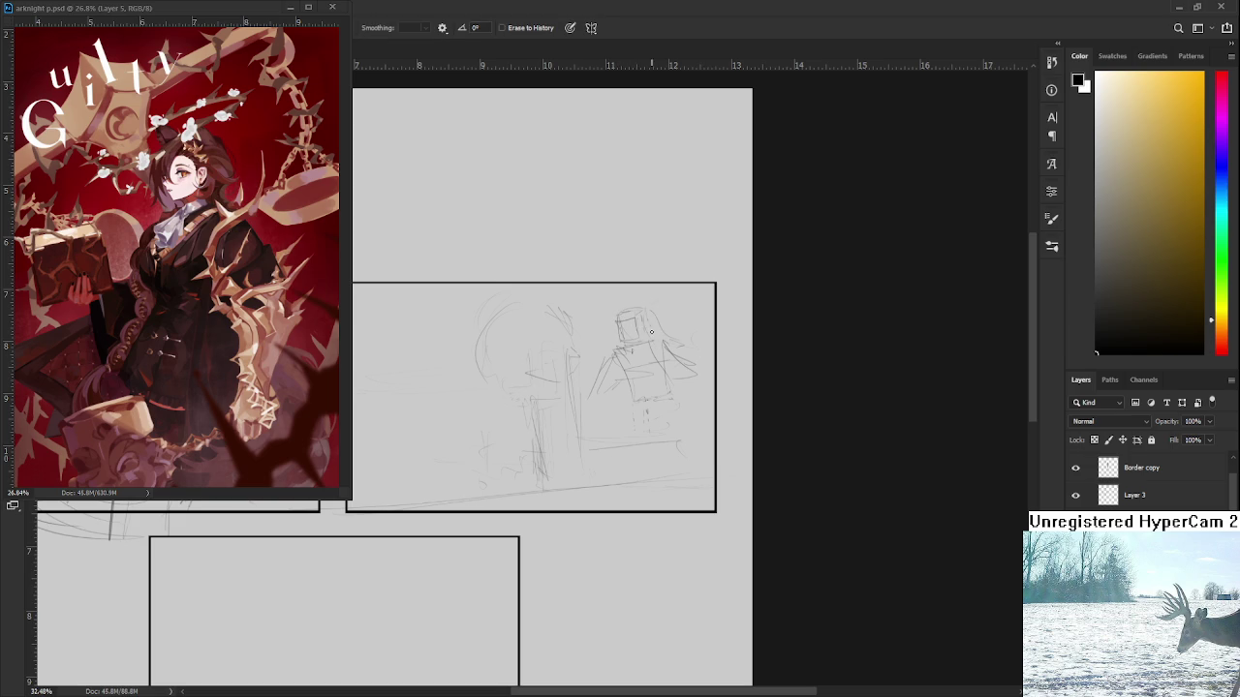
pyautogui.moveTo(589, 410)
pyautogui.mouseDown()
pyautogui.moveTo(669, 320)
pyautogui.moveTo(653, 349)
pyautogui.moveTo(676, 386)
pyautogui.moveTo(672, 409)
pyautogui.moveTo(685, 393)
pyautogui.moveTo(682, 448)
pyautogui.moveTo(653, 432)
pyautogui.moveTo(678, 401)
pyautogui.mouseUp()
pyautogui.press('b')
# Redraw the figure's torso and both legs down to the feet
pyautogui.moveTo(655, 419); pyautogui.dragTo(657, 443)
pyautogui.moveTo(678, 398); pyautogui.dragTo(692, 506)
pyautogui.hotkey('ctrl', 'z')
pyautogui.moveTo(664, 459); pyautogui.dragTo(682, 507)
pyautogui.moveTo(674, 429)
pyautogui.mouseDown()
pyautogui.moveTo(689, 451)
pyautogui.moveTo(694, 527)
pyautogui.mouseUp()
pyautogui.moveTo(684, 504); pyautogui.dragTo(698, 390)
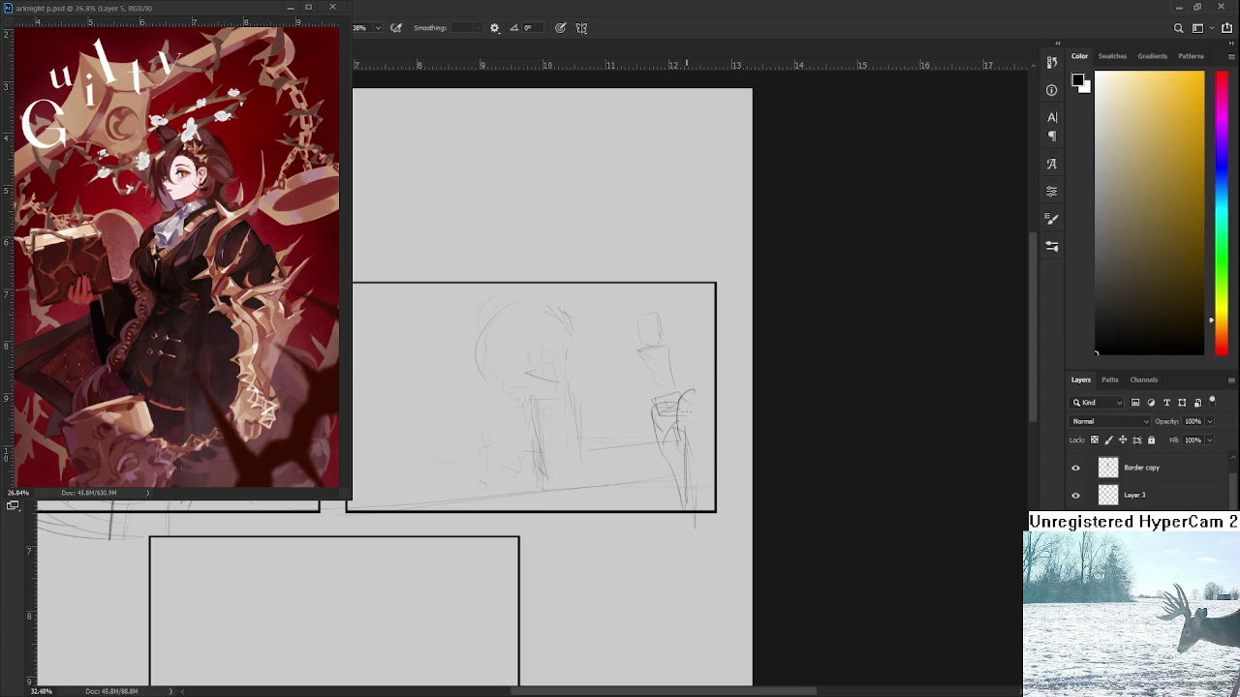
pyautogui.moveTo(684, 401)
pyautogui.mouseDown()
pyautogui.moveTo(694, 415)
pyautogui.moveTo(664, 481)
pyautogui.mouseUp()
pyautogui.moveTo(694, 416); pyautogui.dragTo(685, 489)
pyautogui.moveTo(693, 491); pyautogui.dragTo(691, 508)
# Sketch the neck, shoulder, head and hair, then lasso the standing figure for transforming
pyautogui.moveTo(657, 360)
pyautogui.mouseDown()
pyautogui.moveTo(652, 393)
pyautogui.moveTo(667, 356)
pyautogui.moveTo(668, 372)
pyautogui.moveTo(616, 387)
pyautogui.mouseUp()
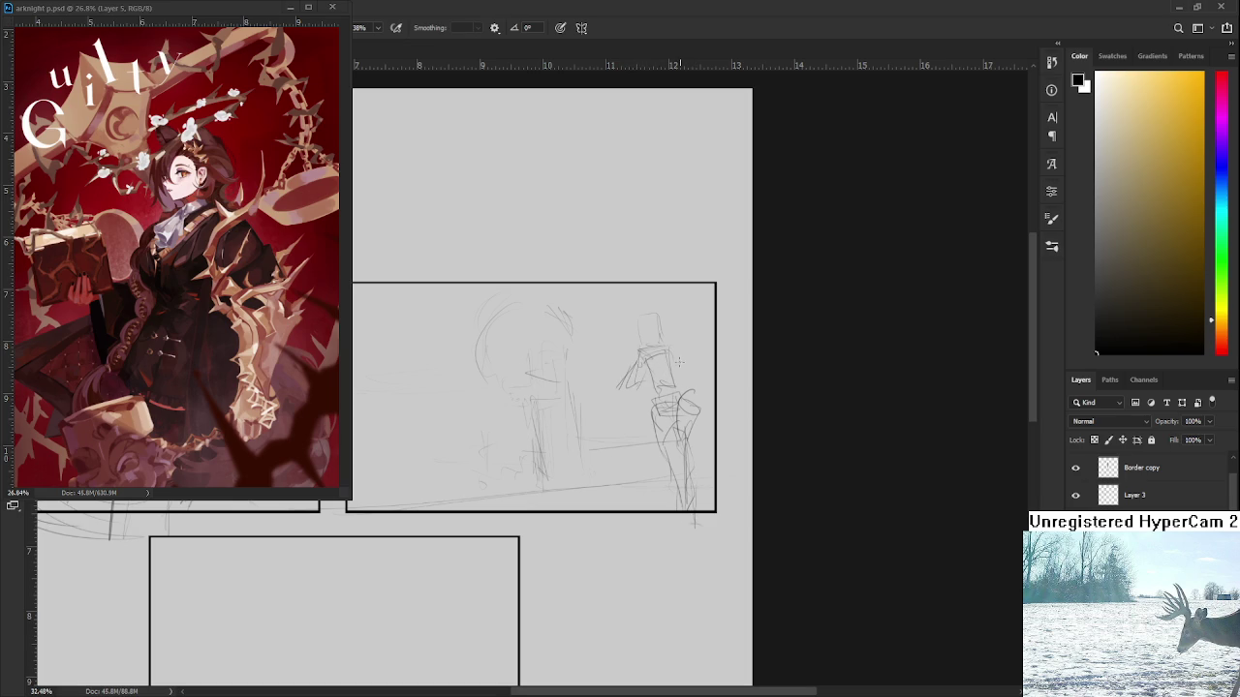
pyautogui.moveTo(689, 374); pyautogui.dragTo(676, 363)
pyautogui.moveTo(653, 308); pyautogui.dragTo(694, 345)
pyautogui.press('l')
pyautogui.moveTo(719, 437)
pyautogui.mouseDown()
pyautogui.moveTo(729, 363)
pyautogui.moveTo(651, 334)
pyautogui.moveTo(623, 294)
pyautogui.mouseUp()
pyautogui.hotkey('ctrl', 't')
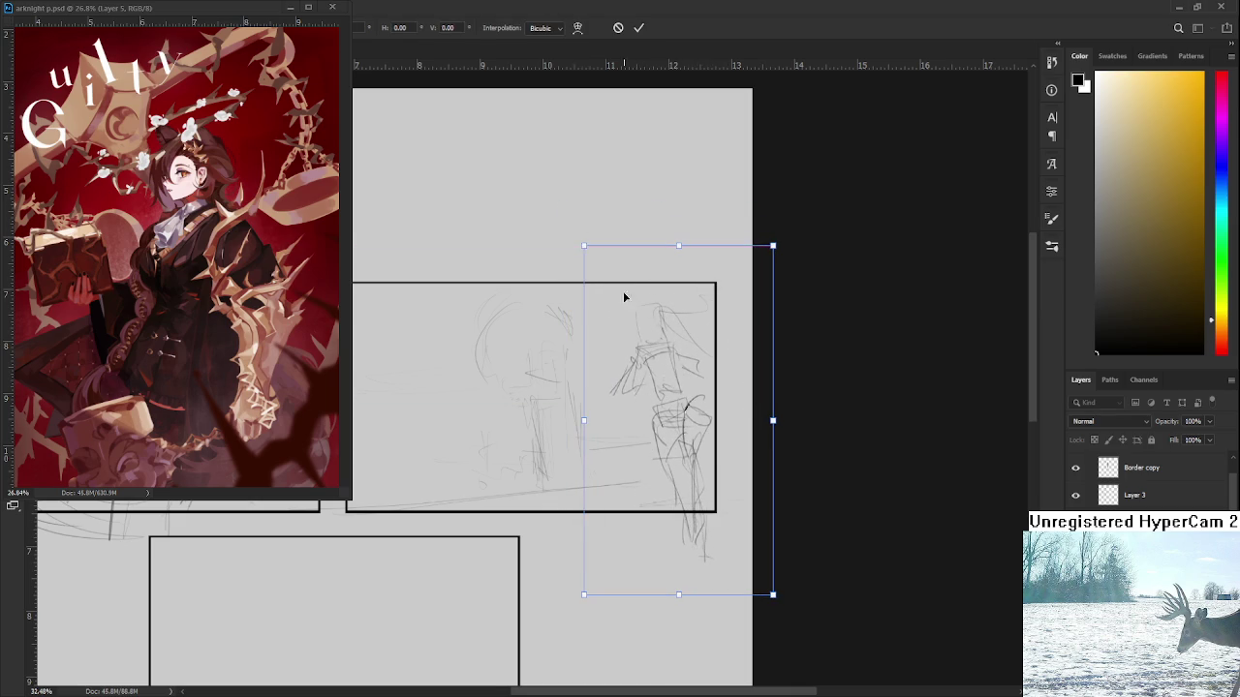
# Scale the standing figure up and down-right past the panel's bottom border, then add head strokes
pyautogui.moveTo(570, 235)
pyautogui.mouseDown()
pyautogui.moveTo(597, 270)
pyautogui.moveTo(565, 226)
pyautogui.mouseUp()
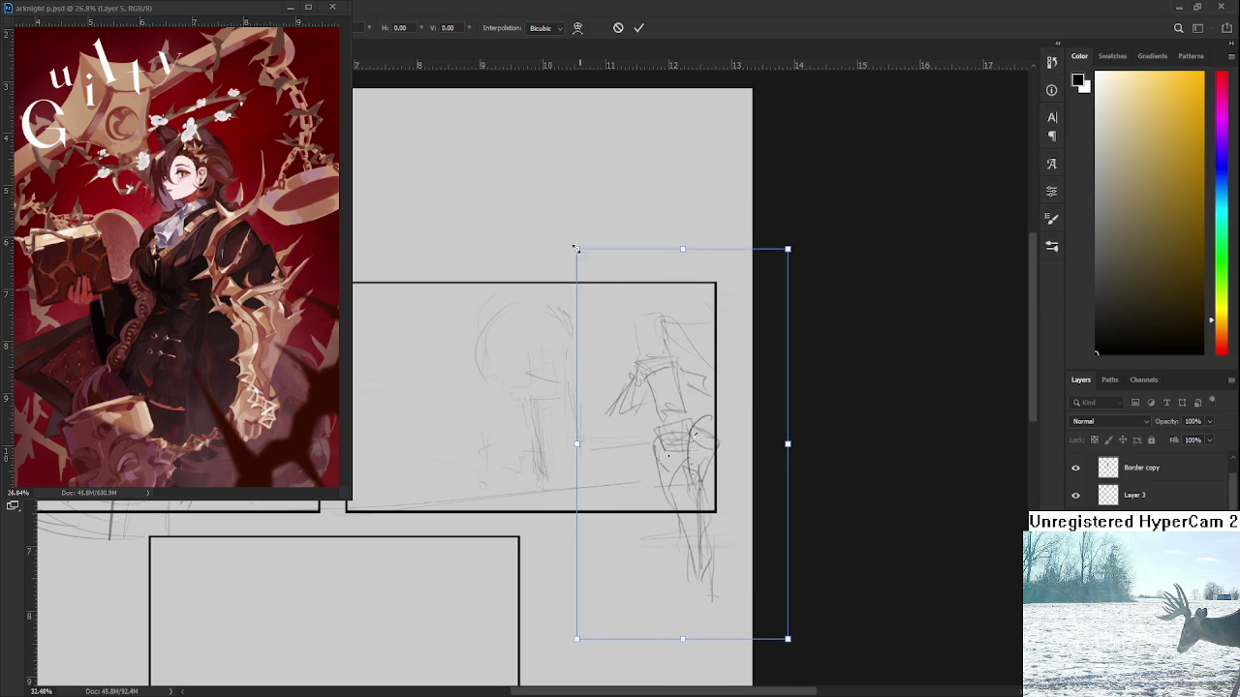
pyautogui.moveTo(639, 341); pyautogui.dragTo(643, 332)
pyautogui.press('Return')
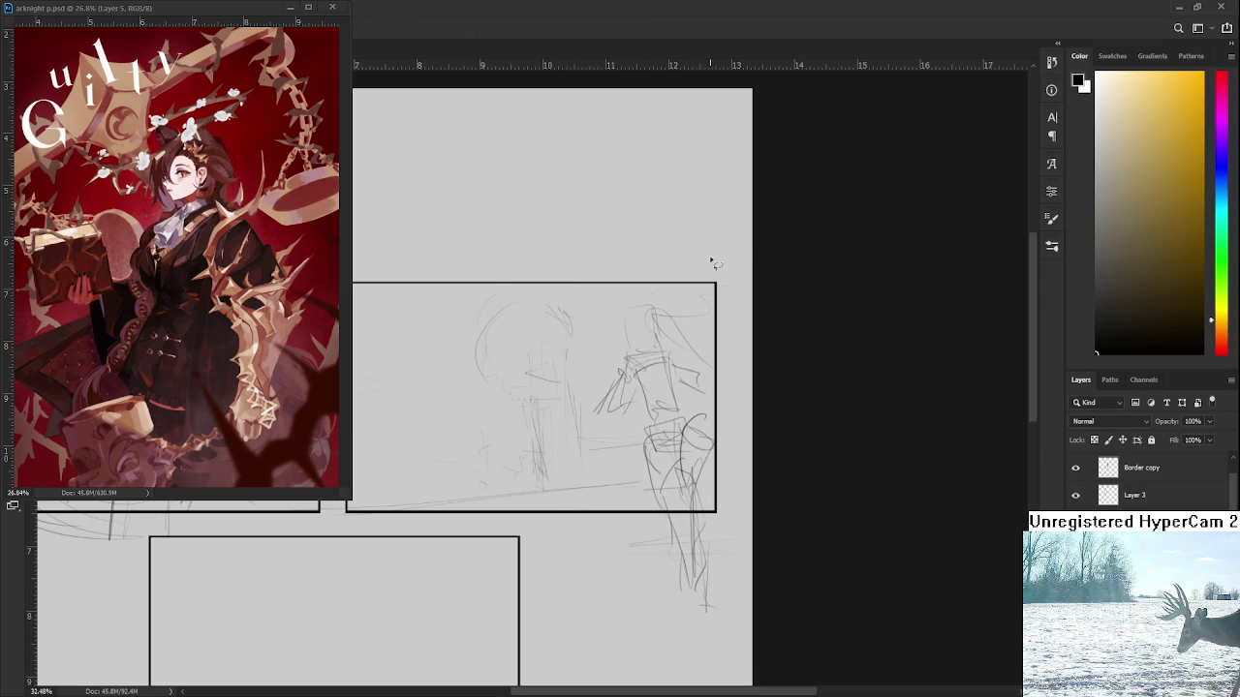
pyautogui.press('b')
pyautogui.moveTo(629, 319); pyautogui.dragTo(710, 316)
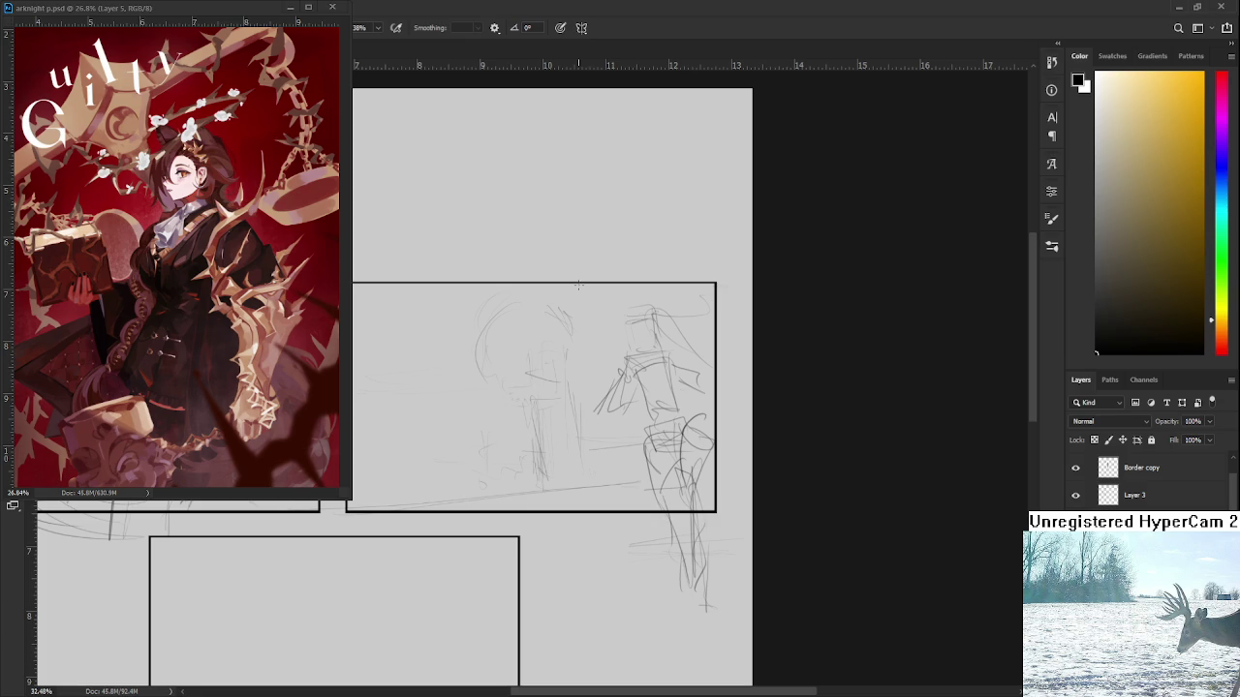
# Add rough lines on the standing figure's head, undoing two stray short strokes
pyautogui.moveTo(553, 404); pyautogui.dragTo(621, 374)
pyautogui.press('e')
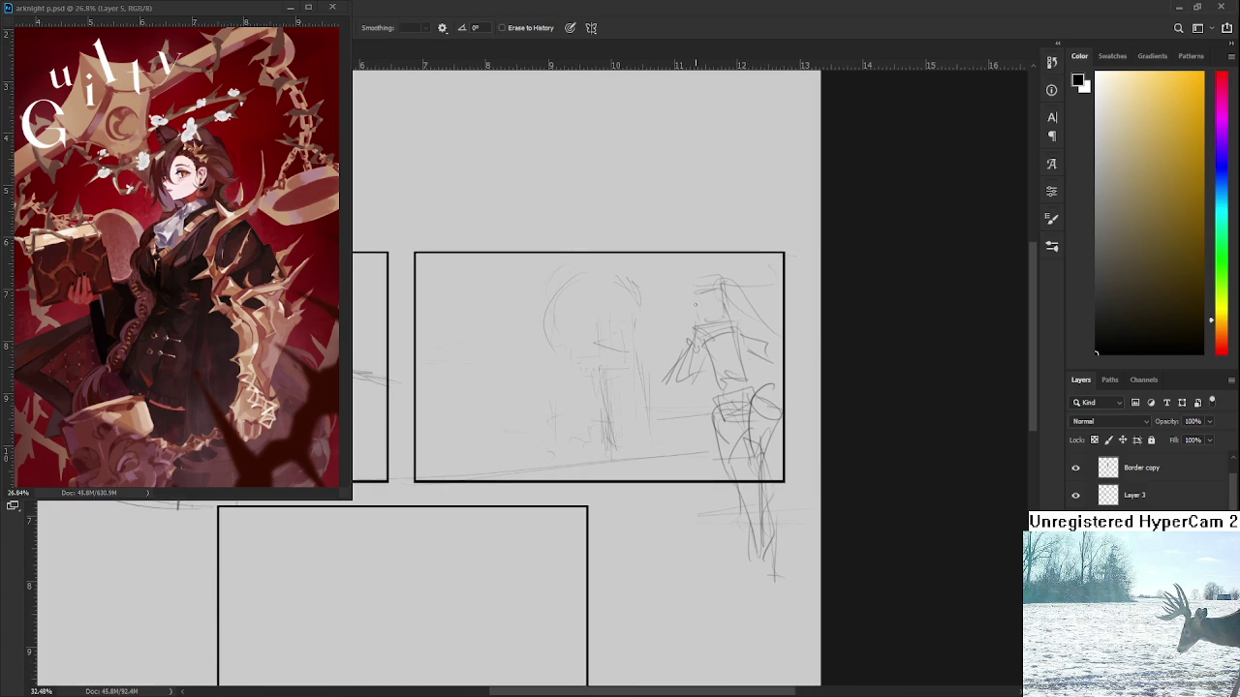
pyautogui.press('b')
pyautogui.moveTo(713, 290)
pyautogui.mouseDown()
pyautogui.moveTo(707, 318)
pyautogui.moveTo(740, 317)
pyautogui.mouseUp()
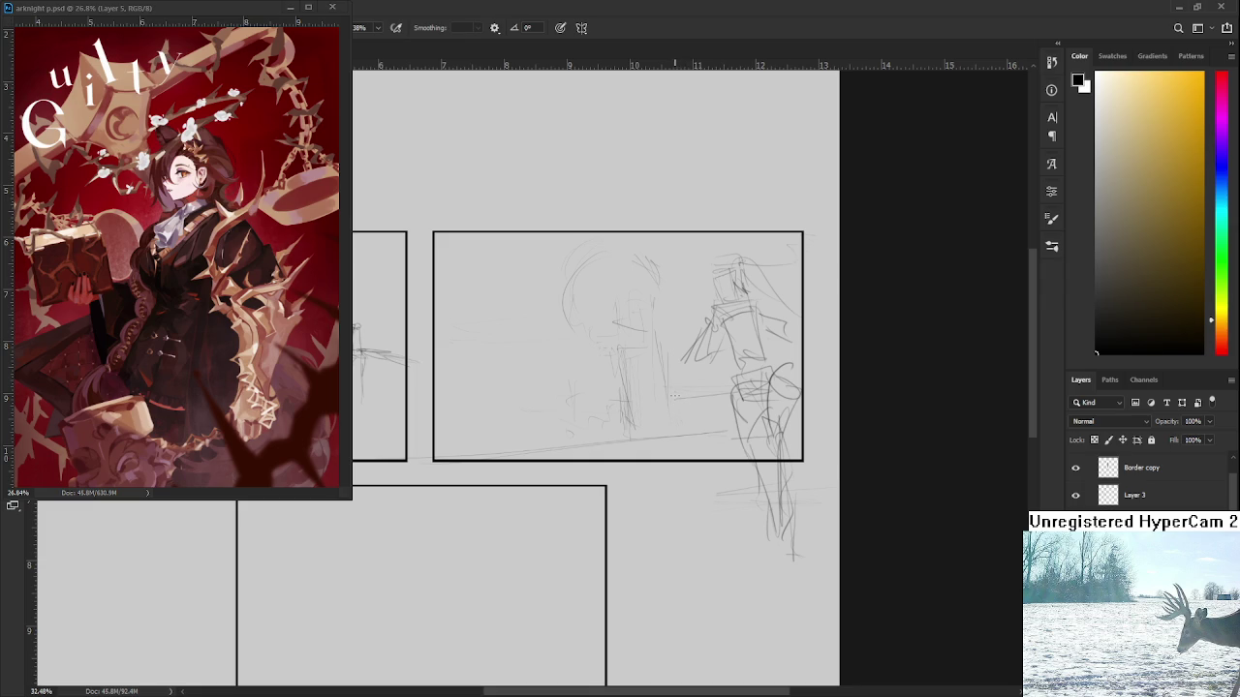
pyautogui.moveTo(659, 395); pyautogui.dragTo(678, 410)
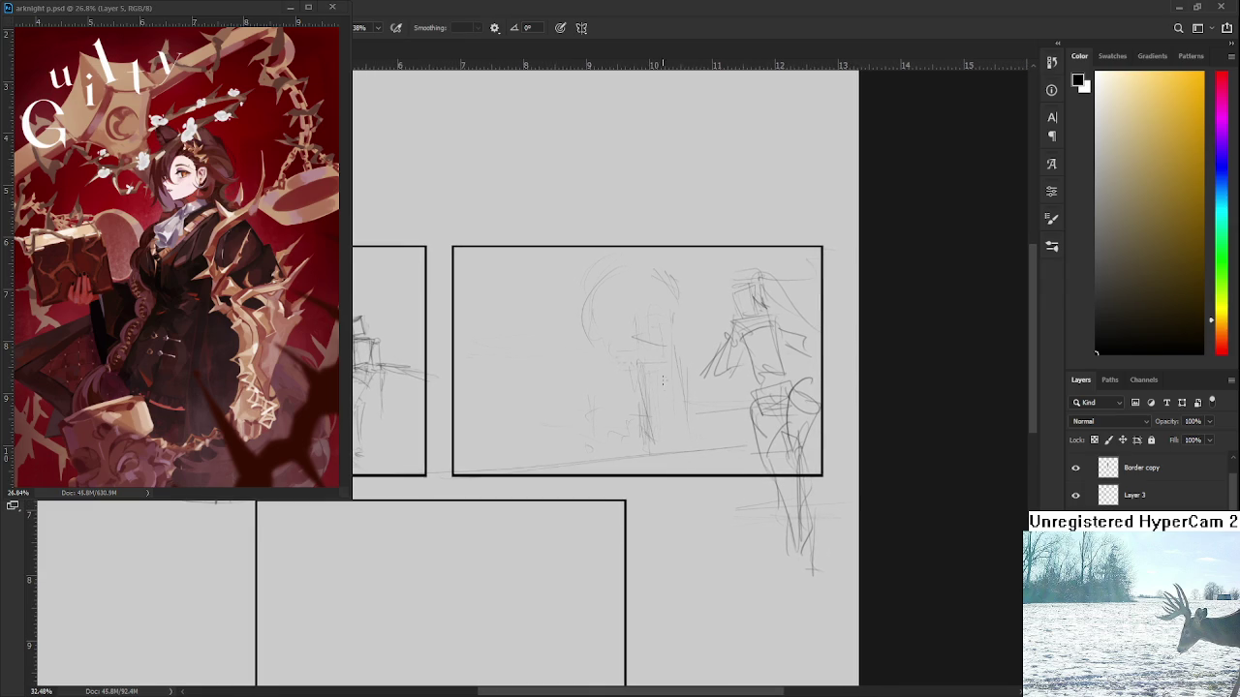
pyautogui.moveTo(535, 341); pyautogui.dragTo(538, 366)
pyautogui.hotkey('ctrl', 'z')
pyautogui.moveTo(520, 359); pyautogui.dragTo(524, 381)
pyautogui.hotkey('ctrl', 'z')
pyautogui.scroll(-1, 596, 368)
pyautogui.scroll(-1, 601, 368)
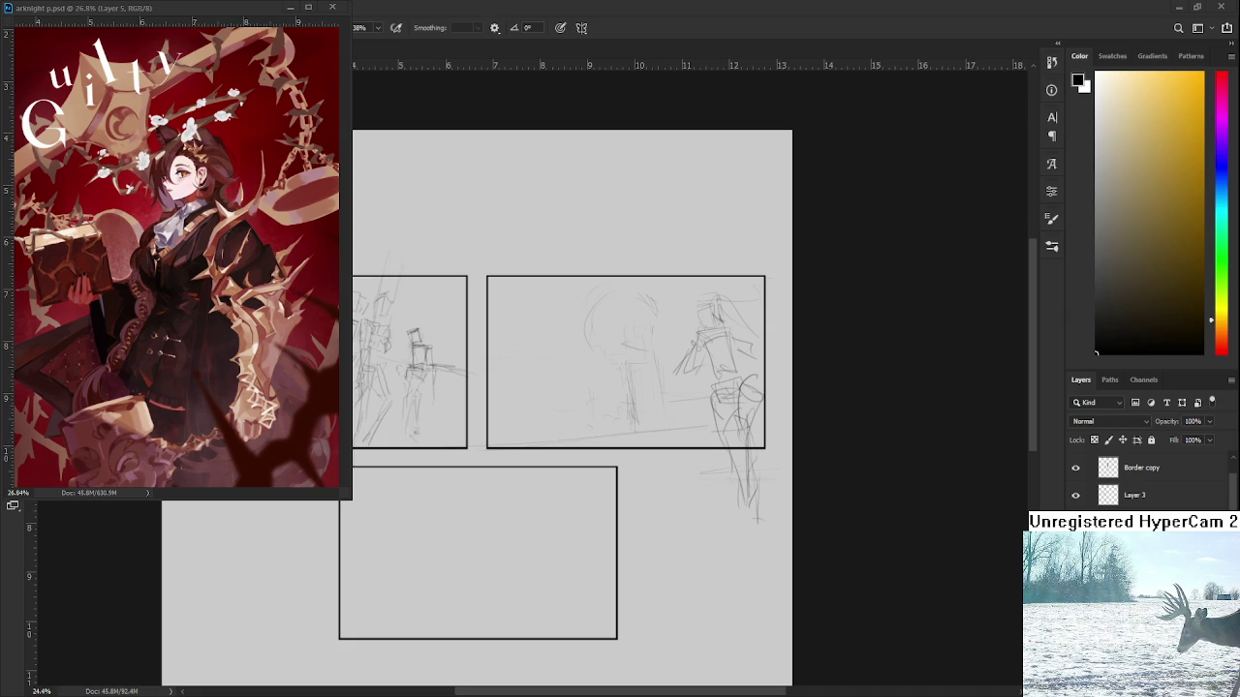
# Begin the small figure with horizontal and vertical lines, cleaning up stray strokes
pyautogui.scroll(3, 675, 401)
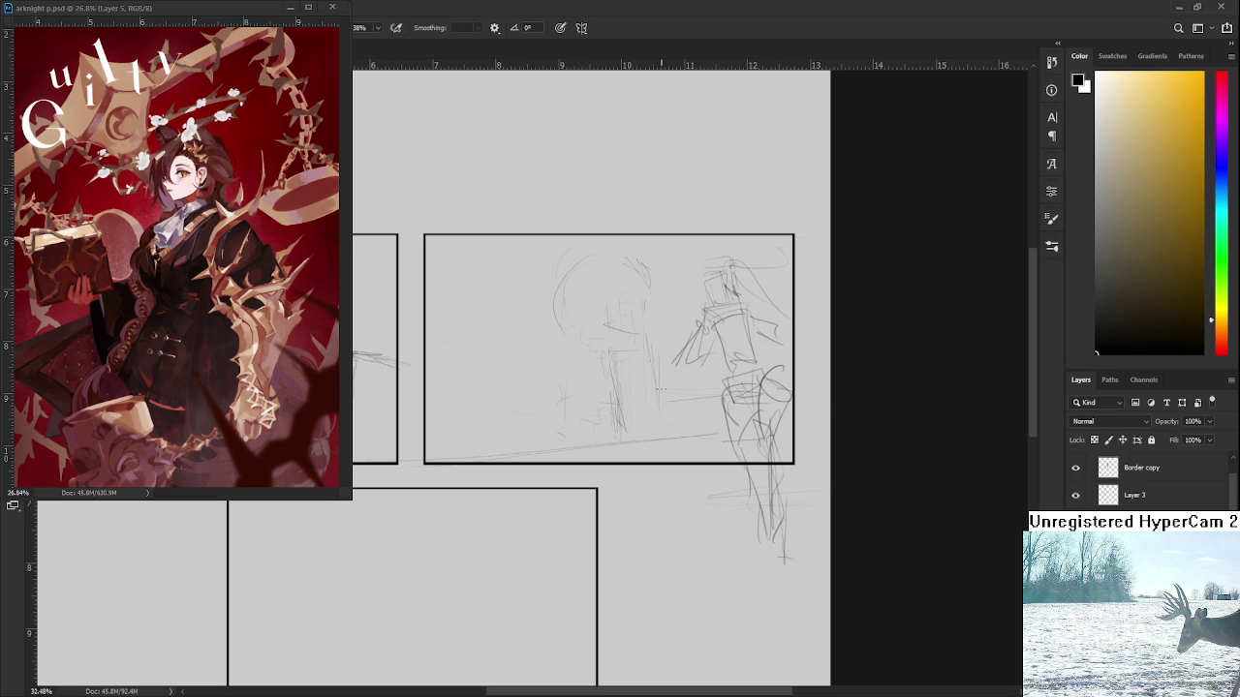
pyautogui.moveTo(659, 399); pyautogui.dragTo(673, 397)
pyautogui.moveTo(665, 403)
pyautogui.mouseDown()
pyautogui.moveTo(668, 418)
pyautogui.moveTo(678, 401)
pyautogui.moveTo(683, 428)
pyautogui.moveTo(665, 456)
pyautogui.moveTo(684, 465)
pyautogui.moveTo(670, 461)
pyautogui.moveTo(680, 436)
pyautogui.mouseUp()
pyautogui.press('e')
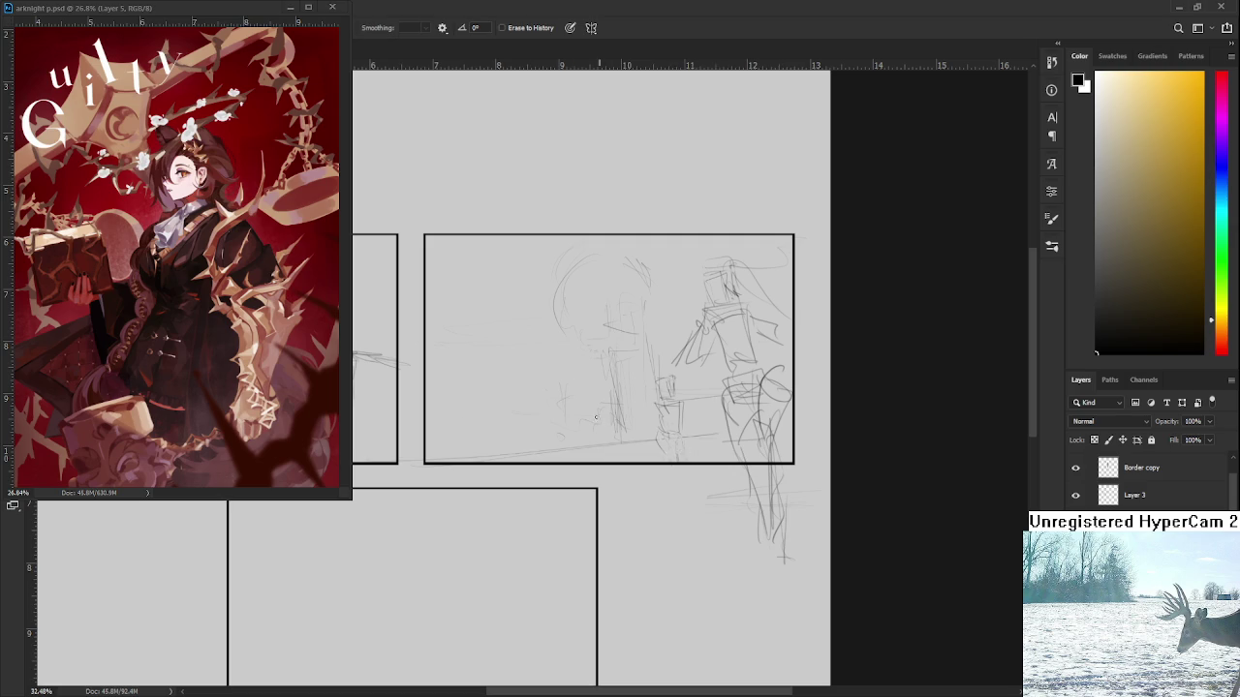
pyautogui.press('b')
pyautogui.moveTo(665, 384); pyautogui.dragTo(688, 396)
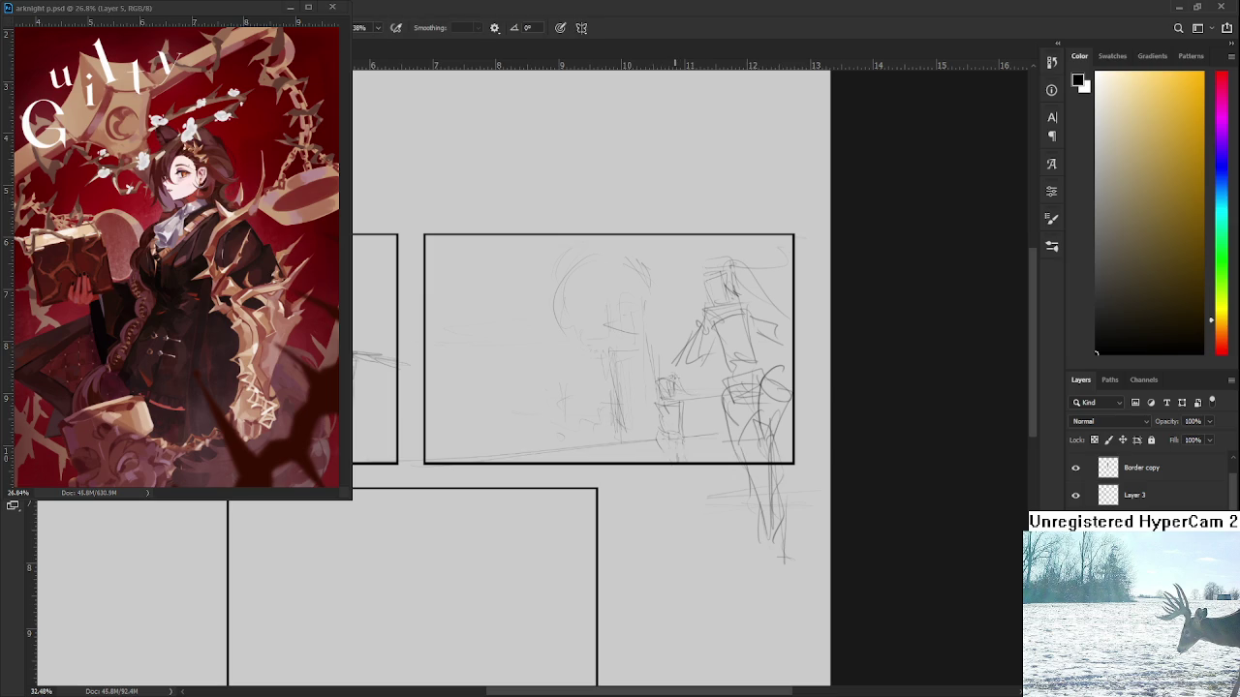
pyautogui.press('e')
pyautogui.press('b')
# Add the small figure's body marks, leg, right side and head details
pyautogui.moveTo(667, 405); pyautogui.dragTo(680, 420)
pyautogui.moveTo(665, 448); pyautogui.dragTo(670, 477)
pyautogui.moveTo(654, 415); pyautogui.dragTo(655, 444)
pyautogui.moveTo(688, 419); pyautogui.dragTo(698, 450)
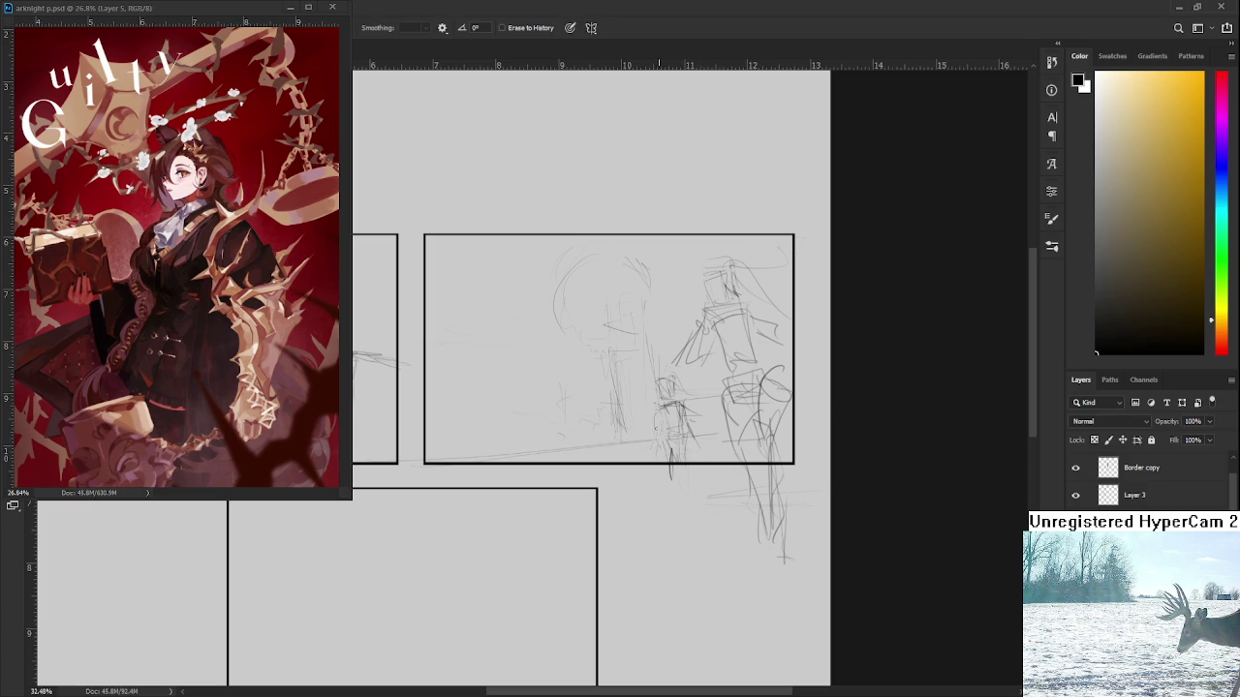
pyautogui.moveTo(678, 416); pyautogui.dragTo(685, 442)
pyautogui.moveTo(664, 376); pyautogui.dragTo(670, 392)
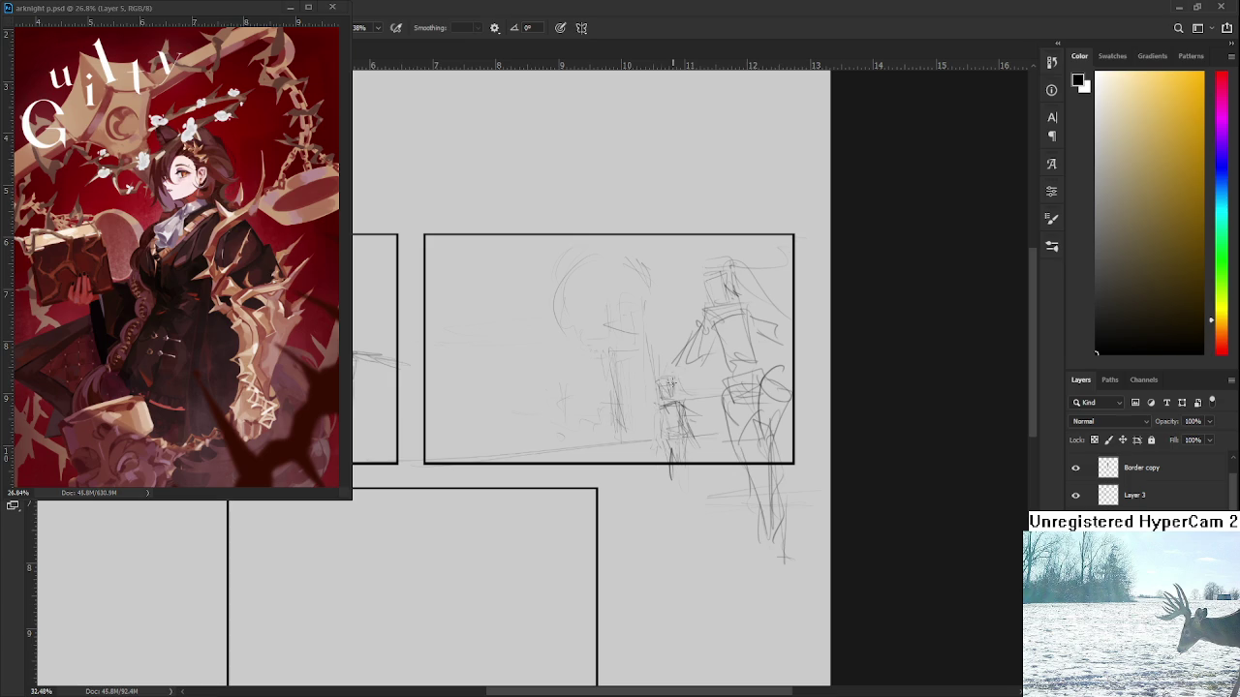
pyautogui.scroll(-1, 669, 386)
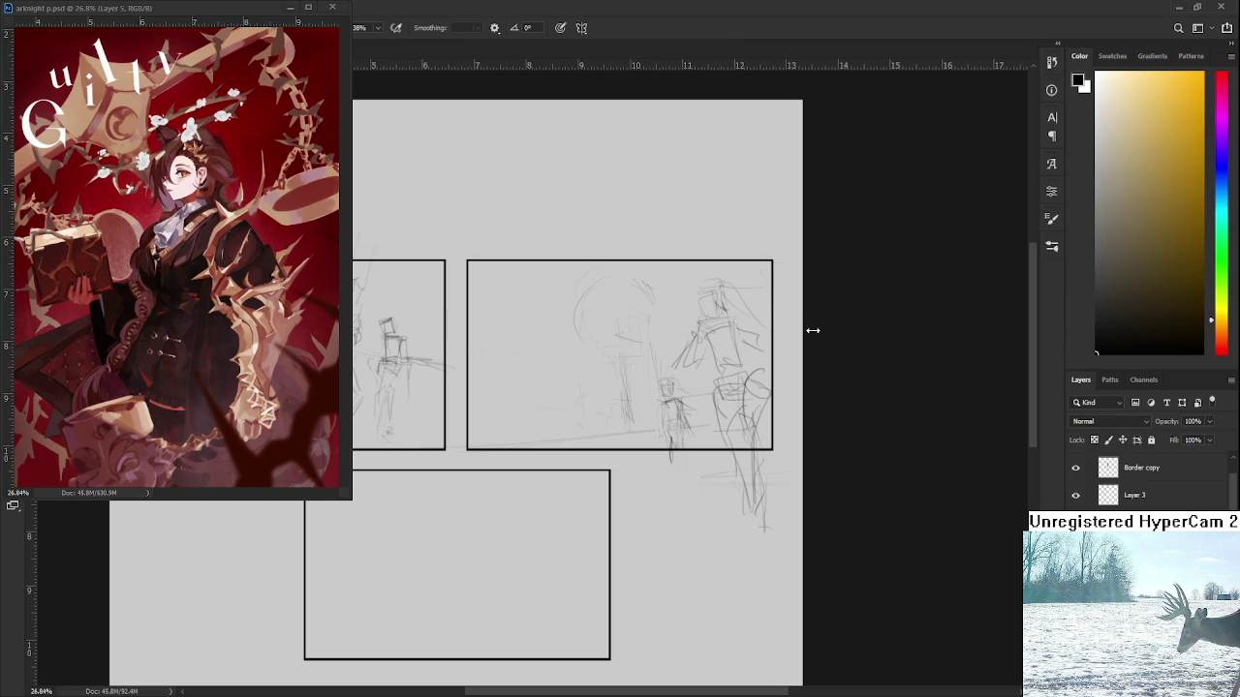
# Oval-select the small figure, exit the transform unchanged, deselect, and add more strokes
pyautogui.press('v')
pyautogui.press('m')
pyautogui.moveTo(699, 475); pyautogui.dragTo(642, 346)
pyautogui.hotkey('ctrl', 't')
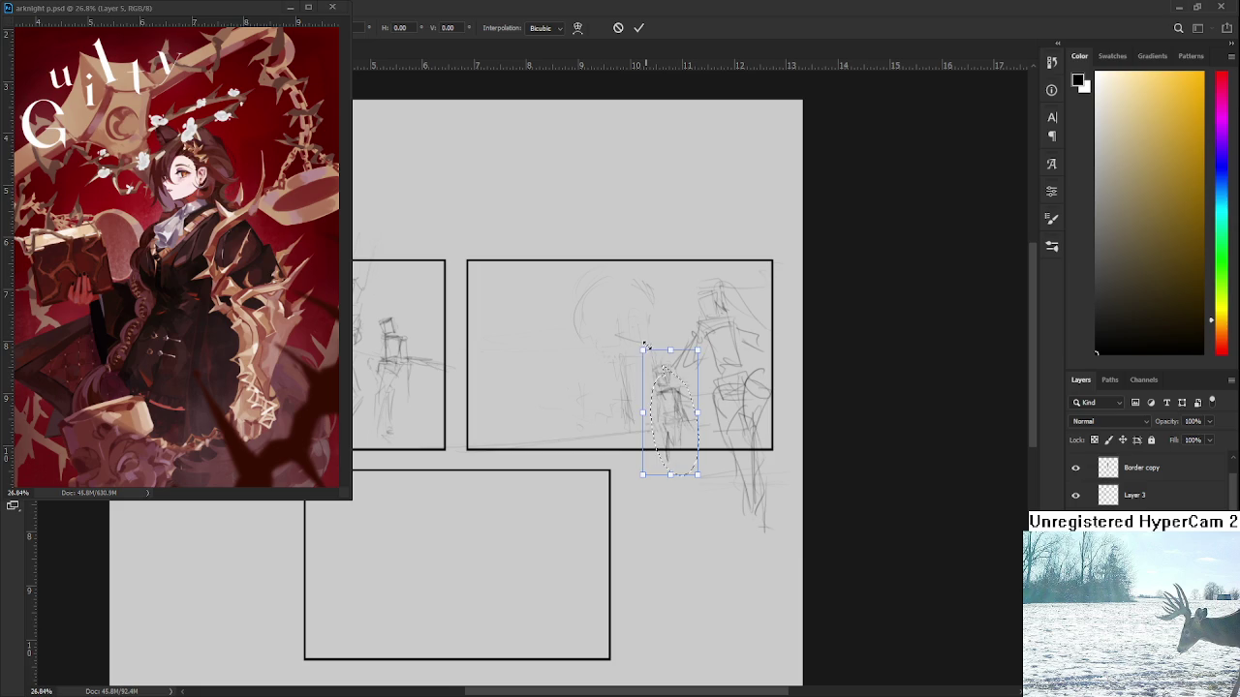
pyautogui.press('Return')
pyautogui.hotkey('ctrl', 'd')
pyautogui.press('b')
pyautogui.moveTo(678, 396); pyautogui.dragTo(715, 468)
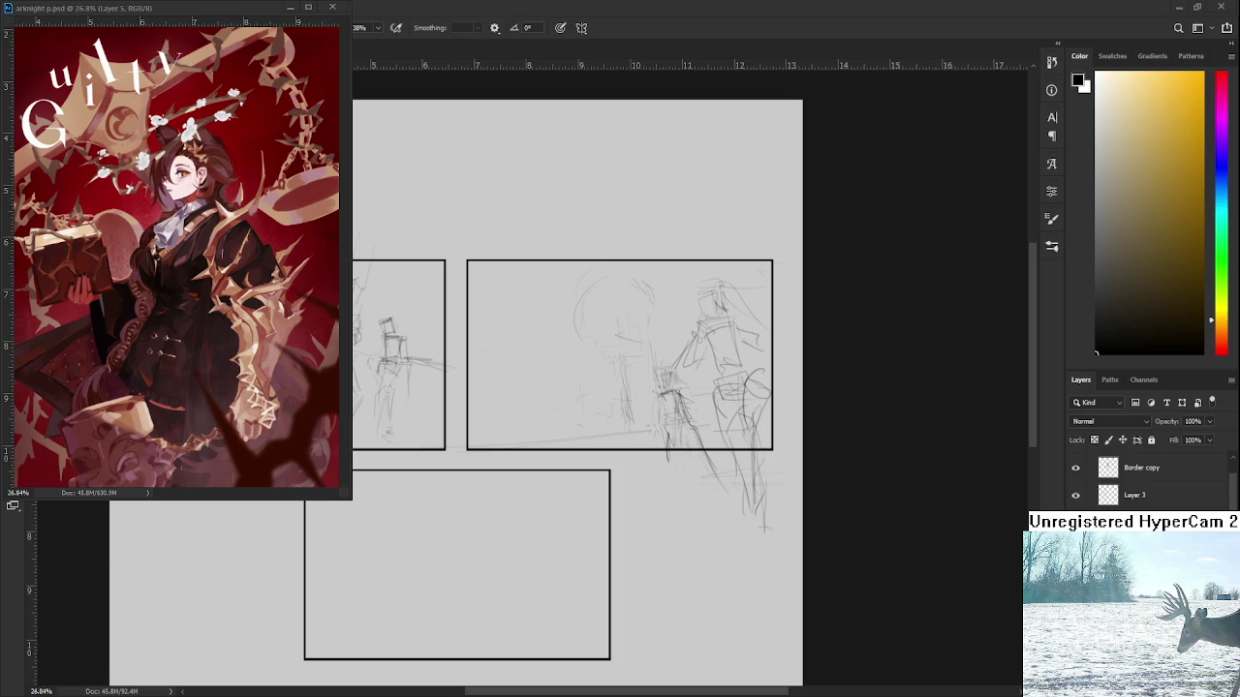
# Pan the view down to show more of the page below
pyautogui.moveTo(581, 627); pyautogui.dragTo(642, 511)
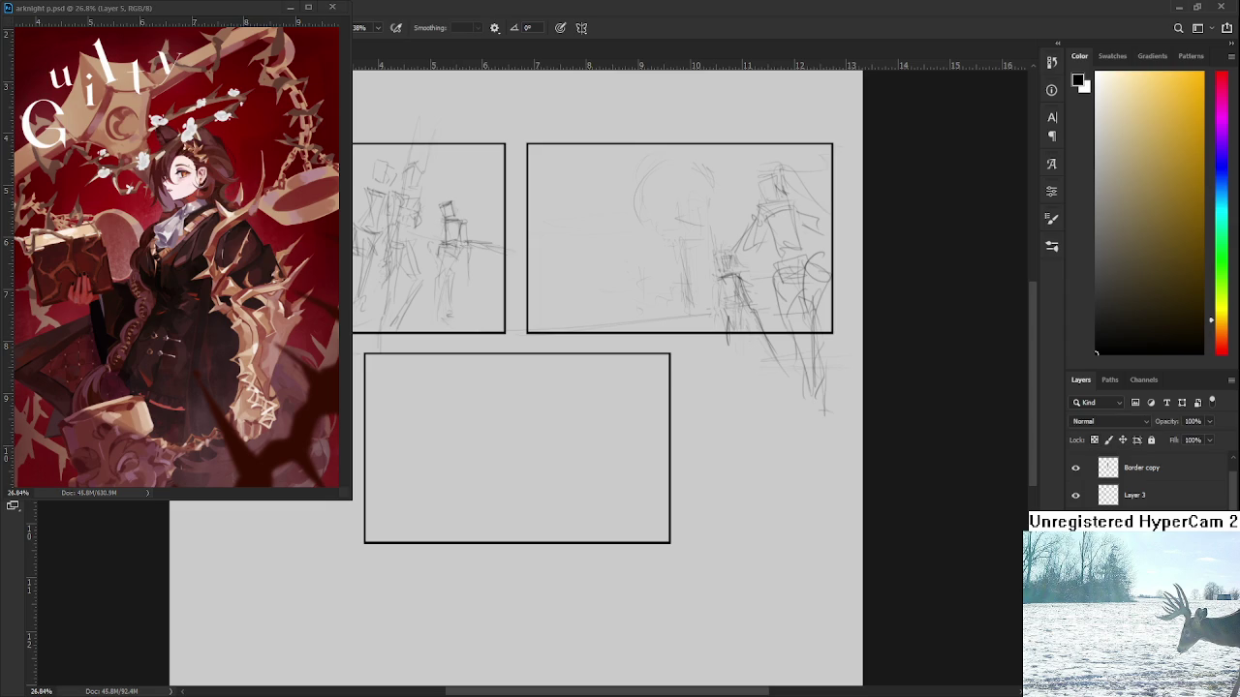
# Zoom in on the blank area below the panels and draw the doodle's first eye, undoing the miss
pyautogui.moveTo(570, 553); pyautogui.dragTo(725, 476)
pyautogui.moveTo(579, 496); pyautogui.dragTo(656, 496)
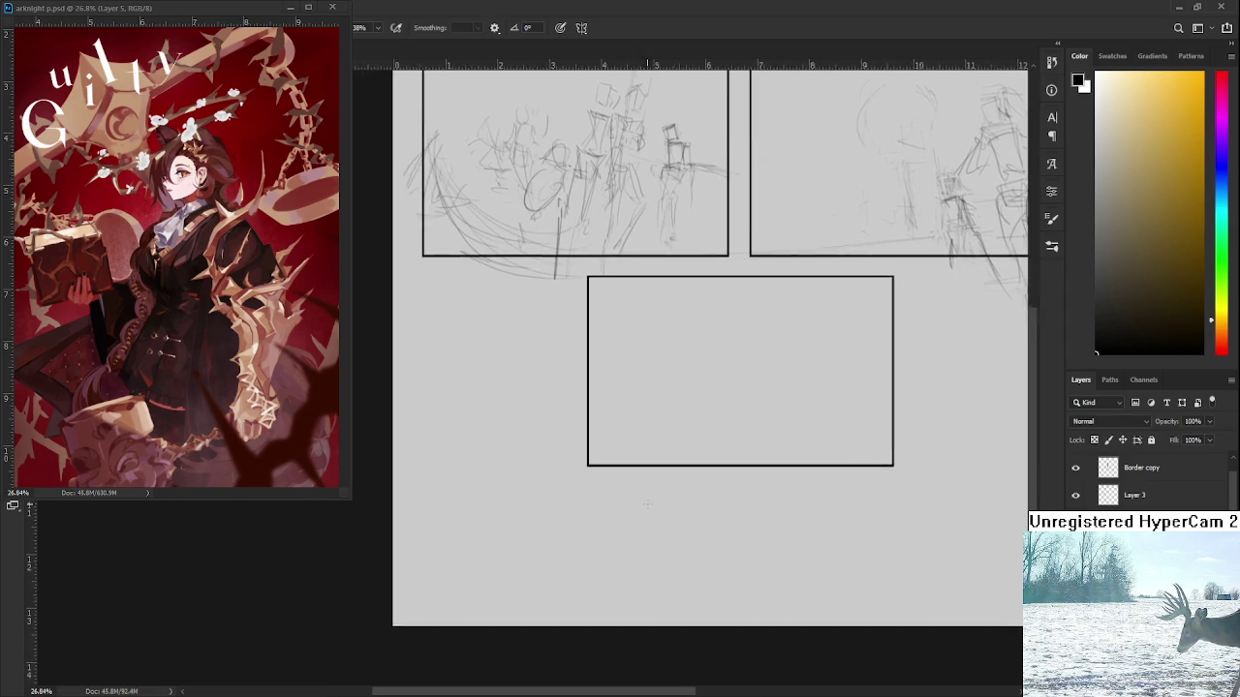
pyautogui.scroll(3, 466, 523)
pyautogui.moveTo(465, 492)
pyautogui.mouseDown()
pyautogui.moveTo(467, 549)
pyautogui.moveTo(478, 492)
pyautogui.moveTo(506, 523)
pyautogui.moveTo(440, 534)
pyautogui.moveTo(504, 511)
pyautogui.mouseUp()
pyautogui.hotkey('ctrl', 'z')
pyautogui.hotkey('ctrl', 'z')
pyautogui.hotkey('ctrl', 'z')
pyautogui.hotkey('ctrl', 'z')
pyautogui.hotkey('ctrl', 'z')
pyautogui.hotkey('ctrl', 'z')
pyautogui.hotkey('ctrl', 'z')
pyautogui.hotkey('ctrl', 'z')
pyautogui.hotkey('ctrl', 'z')
pyautogui.hotkey('ctrl', 'z')
# Draw the second eye, a small mouth, hair lines and the head outline
pyautogui.moveTo(474, 520)
pyautogui.mouseDown()
pyautogui.moveTo(499, 513)
pyautogui.moveTo(462, 534)
pyautogui.moveTo(486, 524)
pyautogui.mouseUp()
pyautogui.moveTo(465, 535); pyautogui.dragTo(497, 529)
pyautogui.moveTo(462, 486)
pyautogui.mouseDown()
pyautogui.moveTo(475, 519)
pyautogui.moveTo(498, 508)
pyautogui.mouseUp()
pyautogui.moveTo(482, 485); pyautogui.dragTo(505, 514)
pyautogui.moveTo(500, 511); pyautogui.dragTo(506, 531)
pyautogui.moveTo(506, 513); pyautogui.dragTo(511, 529)
pyautogui.moveTo(454, 492); pyautogui.dragTo(434, 552)
pyautogui.moveTo(434, 552); pyautogui.dragTo(451, 550)
pyautogui.moveTo(442, 506)
pyautogui.mouseDown()
pyautogui.moveTo(469, 487)
pyautogui.moveTo(523, 527)
pyautogui.mouseUp()
pyautogui.moveTo(438, 537)
pyautogui.mouseDown()
pyautogui.moveTo(428, 548)
pyautogui.moveTo(494, 543)
pyautogui.moveTo(436, 506)
pyautogui.moveTo(437, 527)
pyautogui.moveTo(459, 501)
pyautogui.moveTo(486, 498)
pyautogui.mouseUp()
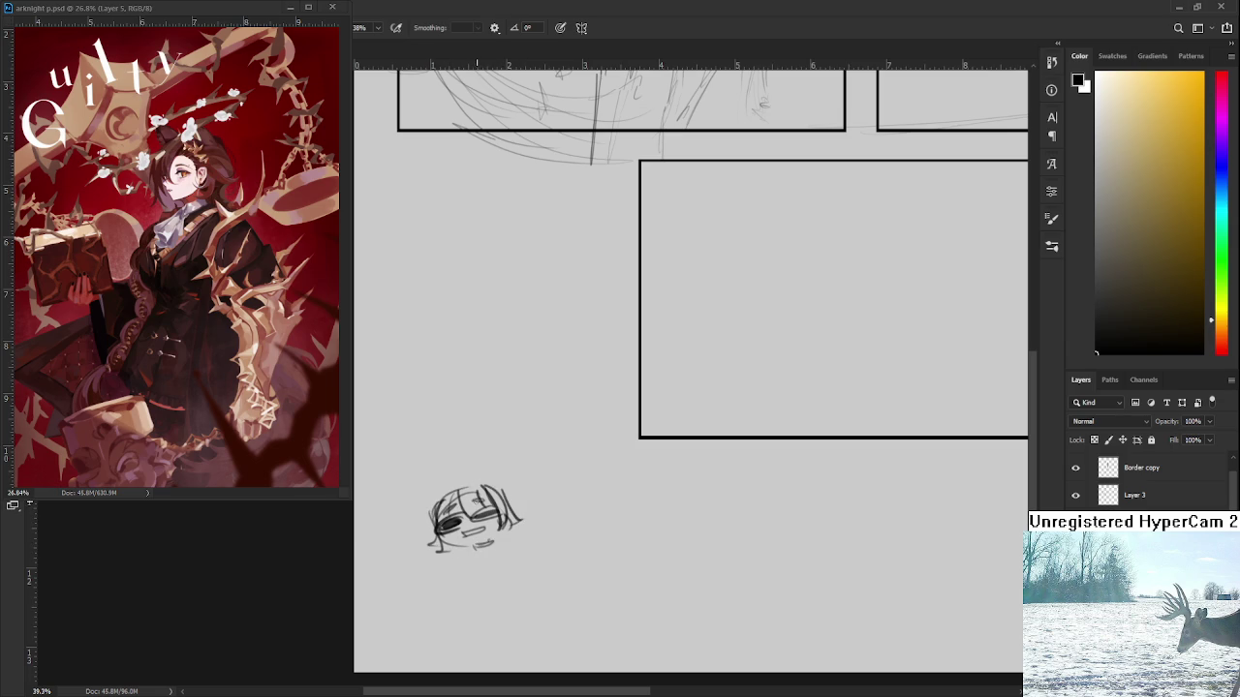
# Erase stray strokes near the doodle's eyes
pyautogui.press('e')
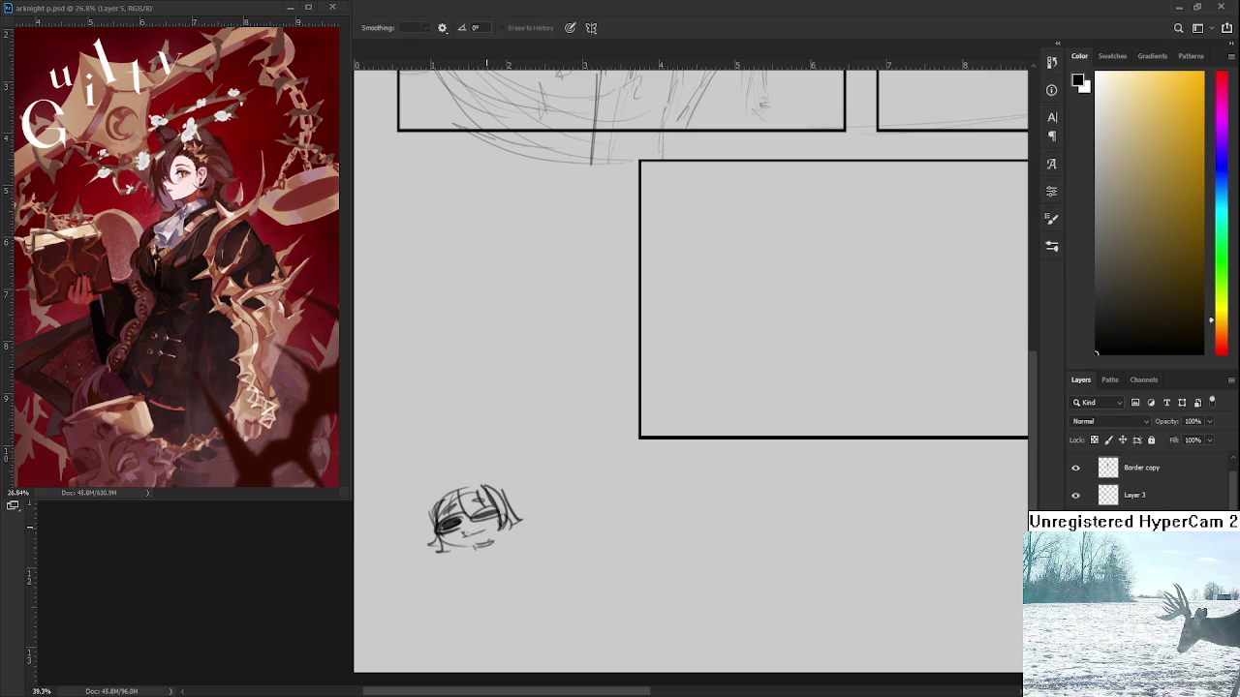
pyautogui.press('b')
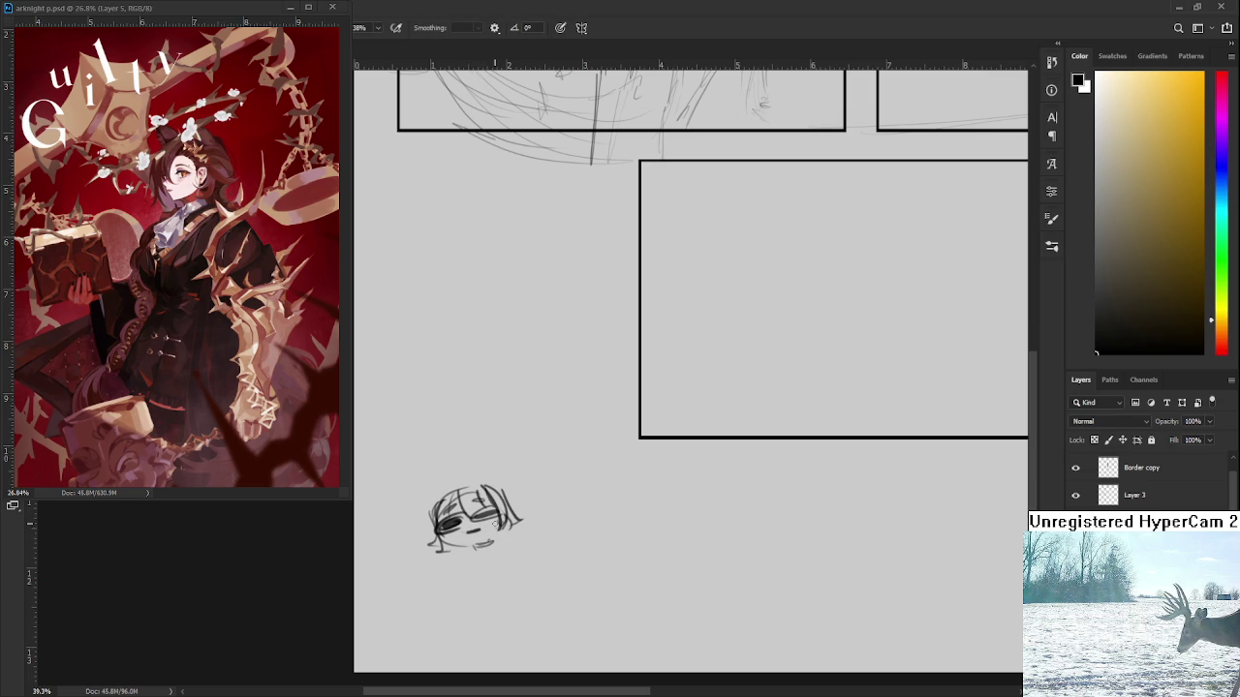
pyautogui.press('e')
pyautogui.moveTo(472, 517); pyautogui.dragTo(496, 514)
pyautogui.press('b')
# Hand-letter DEER IS DEER above the head and add more hair strands
pyautogui.moveTo(440, 473)
pyautogui.mouseDown()
pyautogui.moveTo(446, 485)
pyautogui.moveTo(494, 472)
pyautogui.mouseUp()
pyautogui.moveTo(505, 461)
pyautogui.mouseDown()
pyautogui.moveTo(513, 471)
pyautogui.moveTo(533, 455)
pyautogui.mouseUp()
pyautogui.moveTo(432, 505); pyautogui.dragTo(438, 547)
pyautogui.moveTo(428, 506)
pyautogui.mouseDown()
pyautogui.moveTo(433, 552)
pyautogui.moveTo(452, 561)
pyautogui.mouseUp()
pyautogui.moveTo(506, 506)
pyautogui.mouseDown()
pyautogui.moveTo(518, 536)
pyautogui.moveTo(459, 557)
pyautogui.mouseUp()
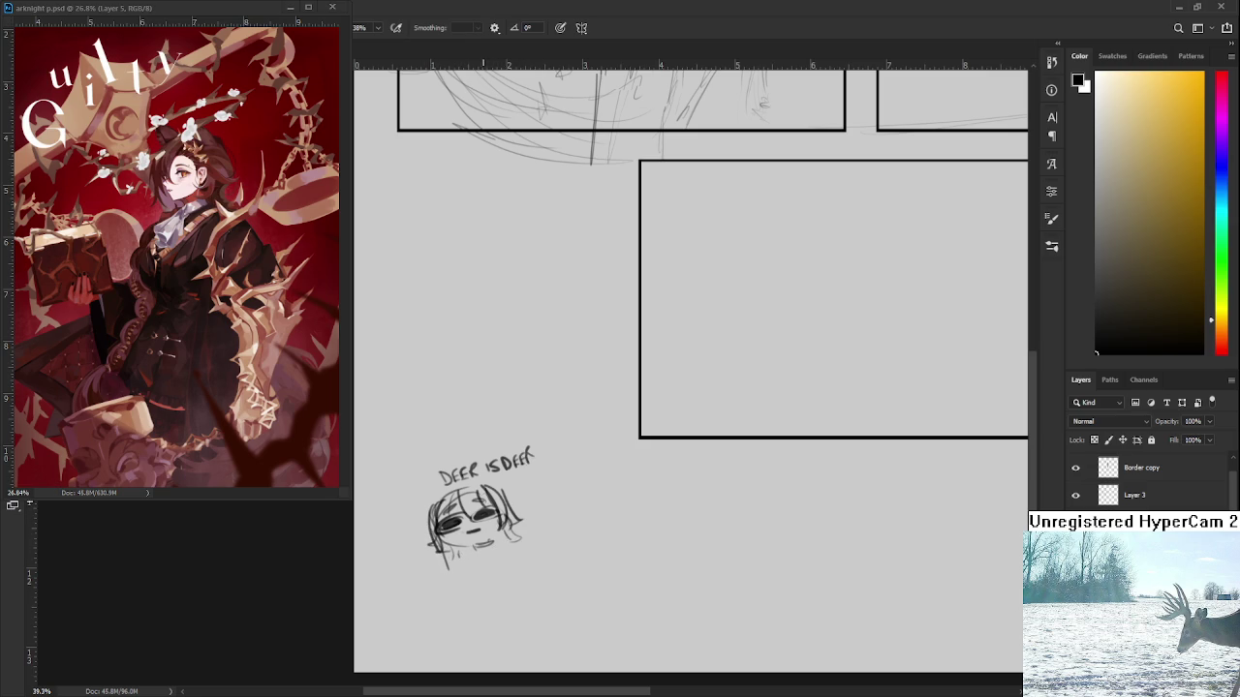
pyautogui.moveTo(485, 490)
pyautogui.mouseDown()
pyautogui.moveTo(498, 529)
pyautogui.moveTo(510, 525)
pyautogui.mouseUp()
# Lasso the deer doodle and try rotating it, then cancel so it stays upright
pyautogui.press('l')
pyautogui.moveTo(531, 452); pyautogui.dragTo(542, 397)
pyautogui.hotkey('ctrl', 't')
pyautogui.moveTo(591, 615); pyautogui.dragTo(523, 482)
pyautogui.press('Escape')
# Return to the top panels and brush a small dark box onto the figure sketch
pyautogui.scroll(-1, 678, 479)
pyautogui.moveTo(678, 479)
pyautogui.mouseDown()
pyautogui.moveTo(724, 470)
pyautogui.moveTo(568, 552)
pyautogui.moveTo(373, 577)
pyautogui.mouseUp()
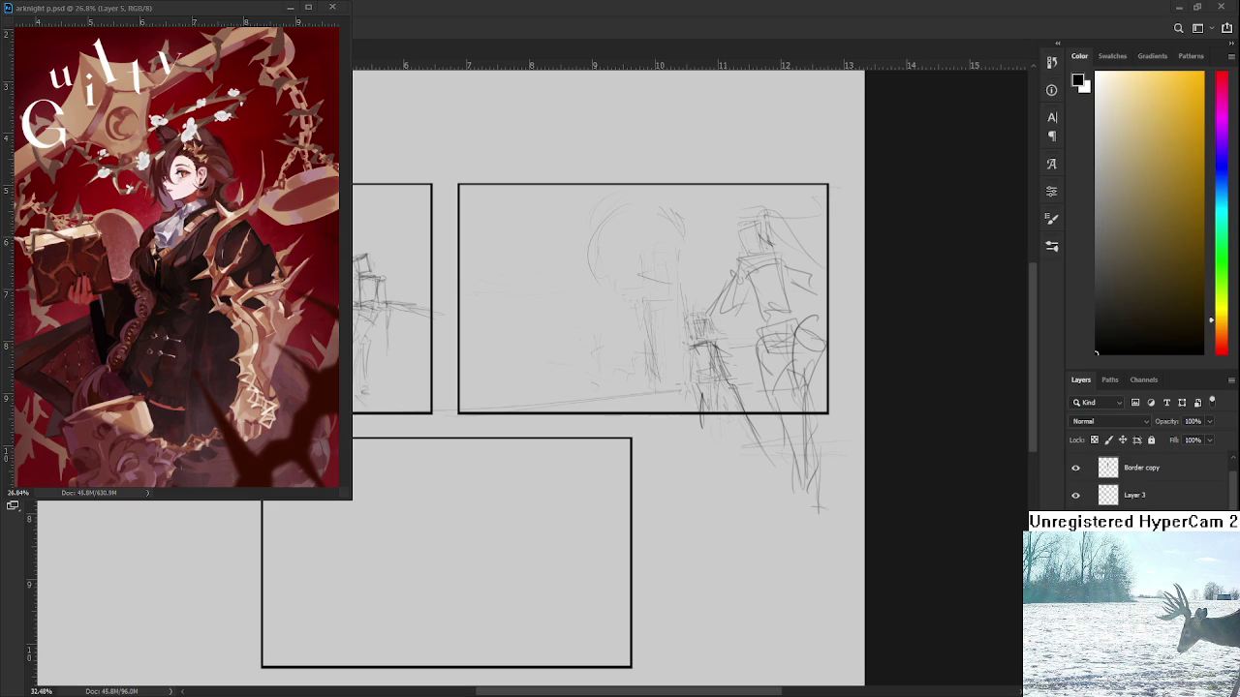
pyautogui.press('e')
pyautogui.press('b')
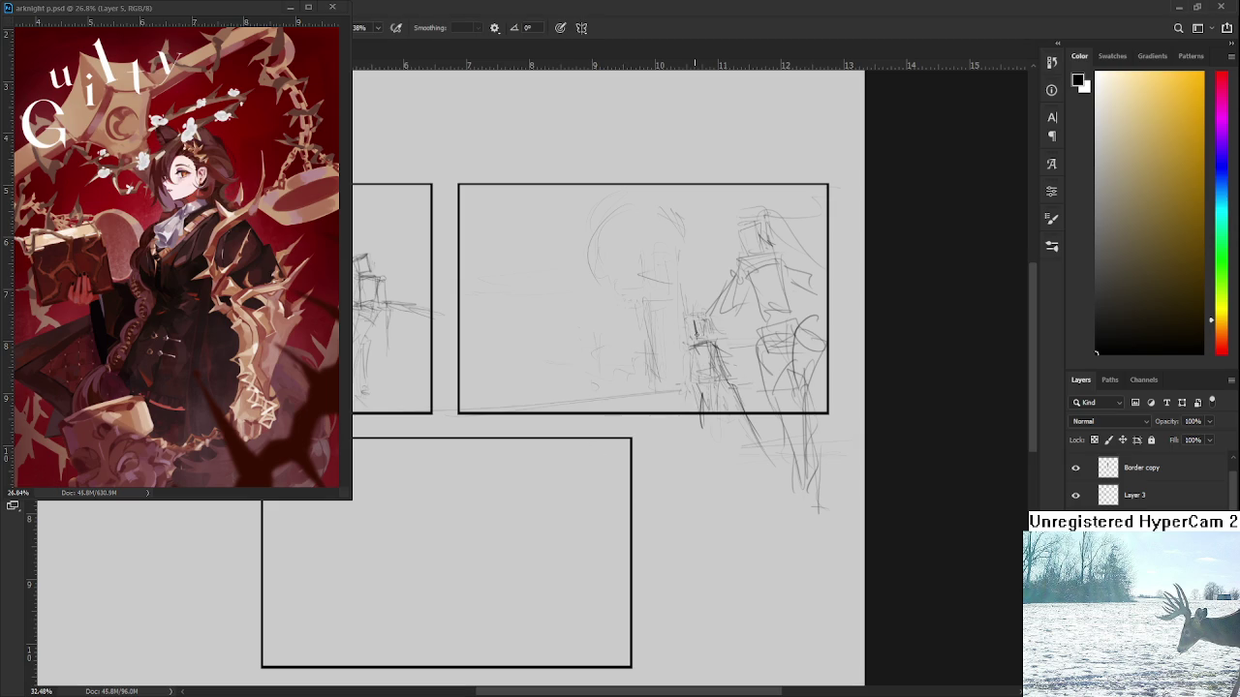
pyautogui.moveTo(687, 338)
pyautogui.mouseDown()
pyautogui.moveTo(686, 319)
pyautogui.moveTo(704, 316)
pyautogui.moveTo(704, 360)
pyautogui.moveTo(673, 436)
pyautogui.moveTo(682, 418)
pyautogui.mouseUp()
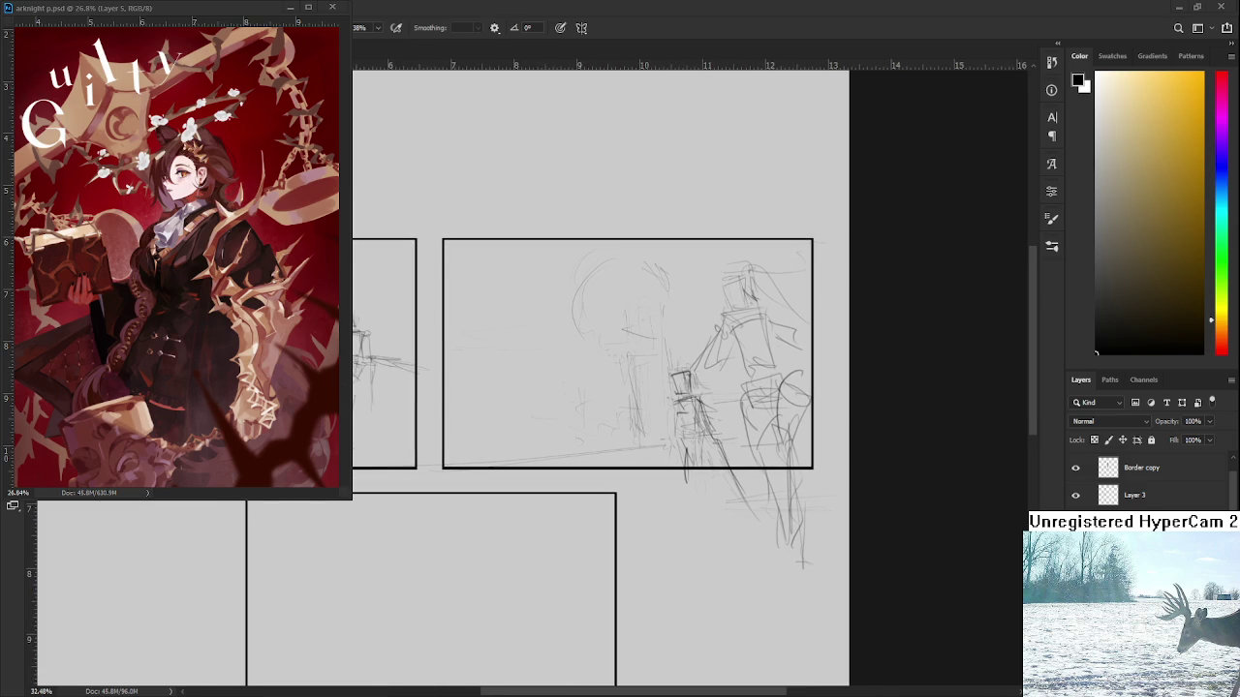
pyautogui.scroll(-3, 932, 365)
pyautogui.scroll(2, 932, 365)
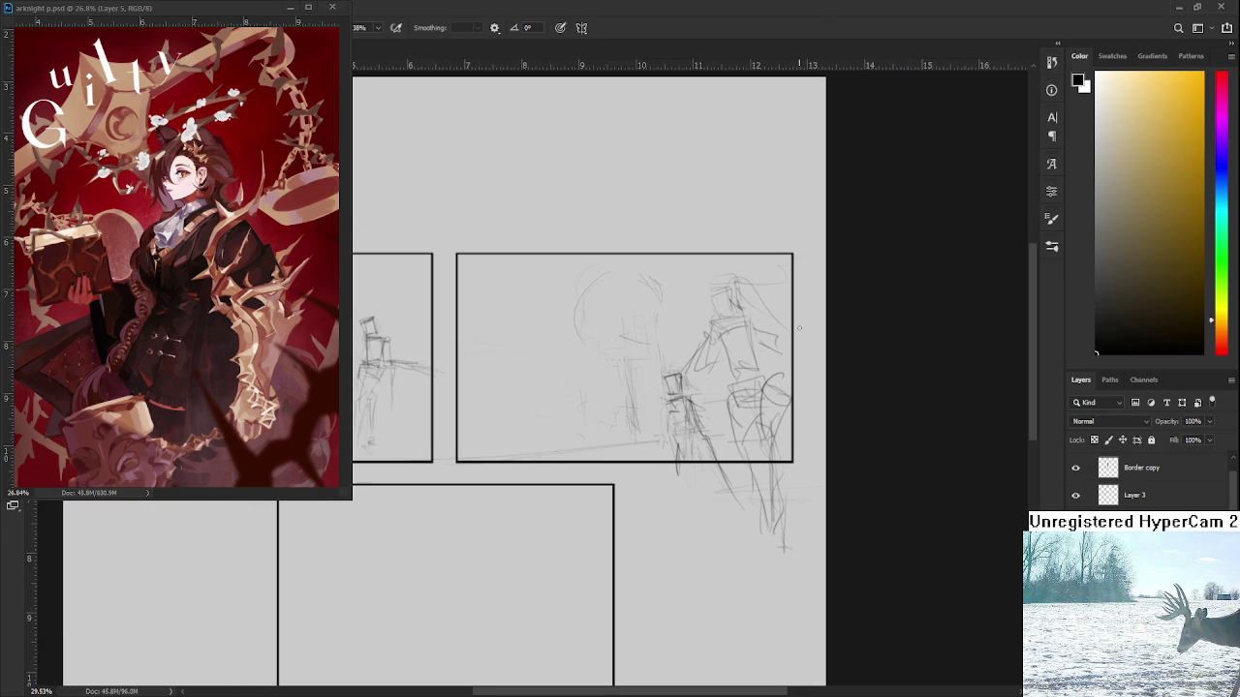
# Sketch a box-shaped head with a body line, then erase most of that figure
pyautogui.moveTo(510, 331)
pyautogui.mouseDown()
pyautogui.moveTo(512, 360)
pyautogui.moveTo(533, 351)
pyautogui.moveTo(517, 366)
pyautogui.mouseUp()
pyautogui.moveTo(539, 349); pyautogui.dragTo(537, 341)
pyautogui.moveTo(514, 331); pyautogui.dragTo(539, 329)
pyautogui.moveTo(537, 330)
pyautogui.mouseDown()
pyautogui.moveTo(536, 364)
pyautogui.moveTo(494, 388)
pyautogui.moveTo(499, 397)
pyautogui.moveTo(525, 376)
pyautogui.moveTo(516, 434)
pyautogui.mouseUp()
pyautogui.hotkey('ctrl', 'z')
pyautogui.hotkey('ctrl', 'z')
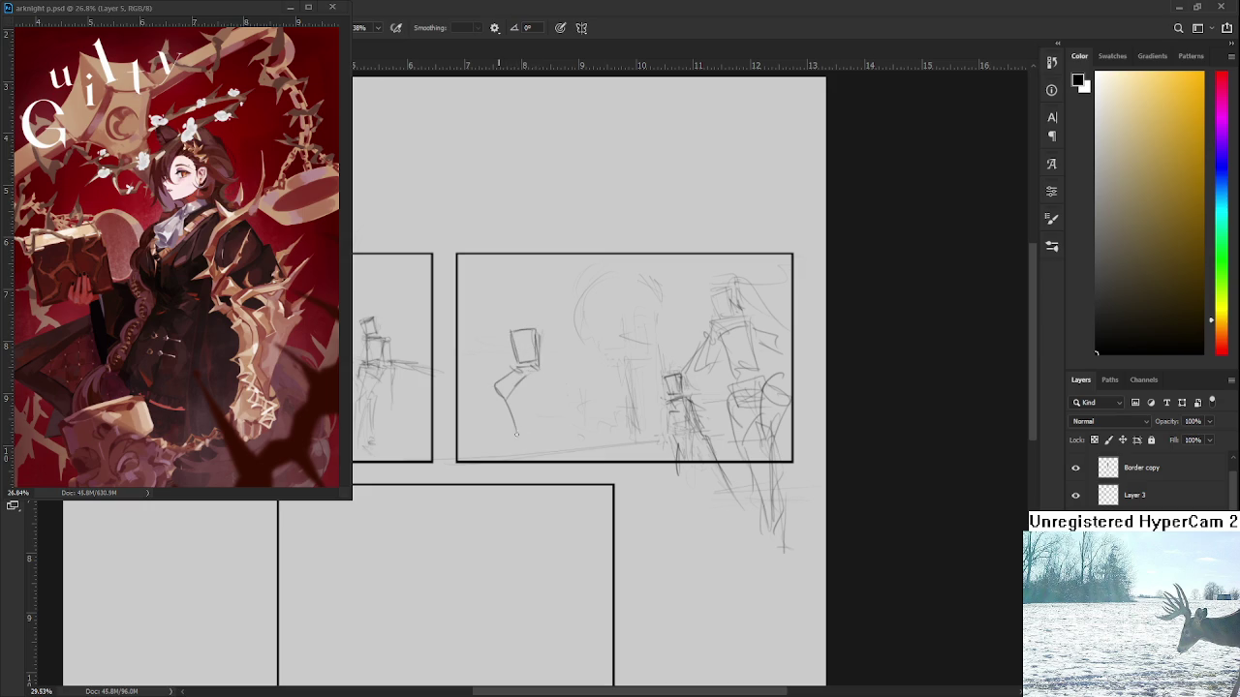
pyautogui.moveTo(544, 366)
pyautogui.mouseDown()
pyautogui.moveTo(521, 439)
pyautogui.moveTo(497, 392)
pyautogui.mouseUp()
pyautogui.moveTo(554, 349); pyautogui.dragTo(545, 367)
pyautogui.press('e')
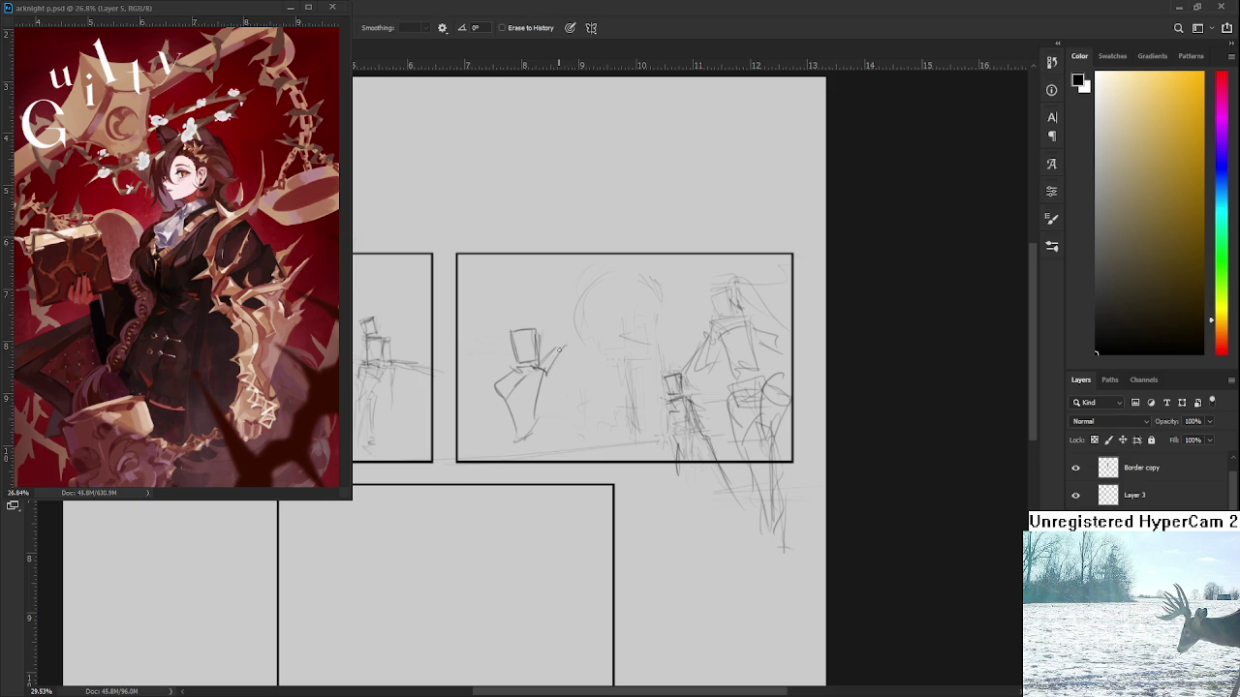
pyautogui.moveTo(548, 350)
pyautogui.mouseDown()
pyautogui.moveTo(514, 406)
pyautogui.moveTo(545, 331)
pyautogui.mouseUp()
pyautogui.press('b')
pyautogui.moveTo(676, 432); pyautogui.dragTo(682, 463)
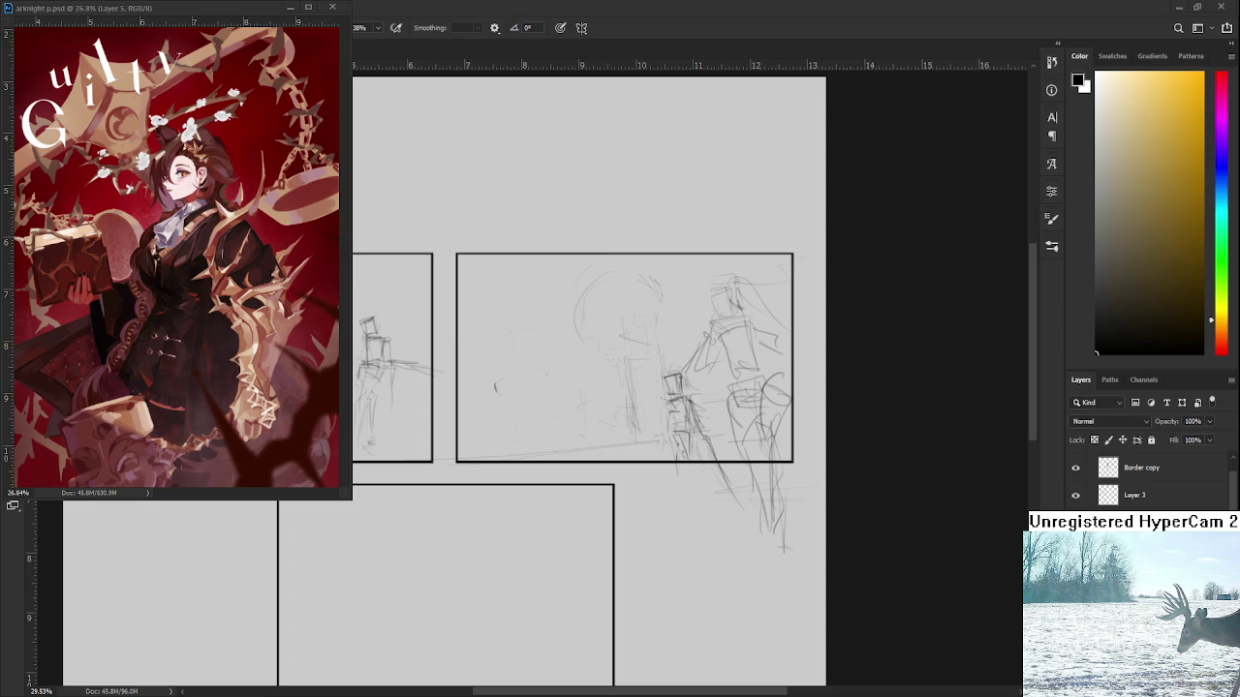
# Lasso the chair sketch, shift it down slightly, and retrace its lines darker
pyautogui.press('l')
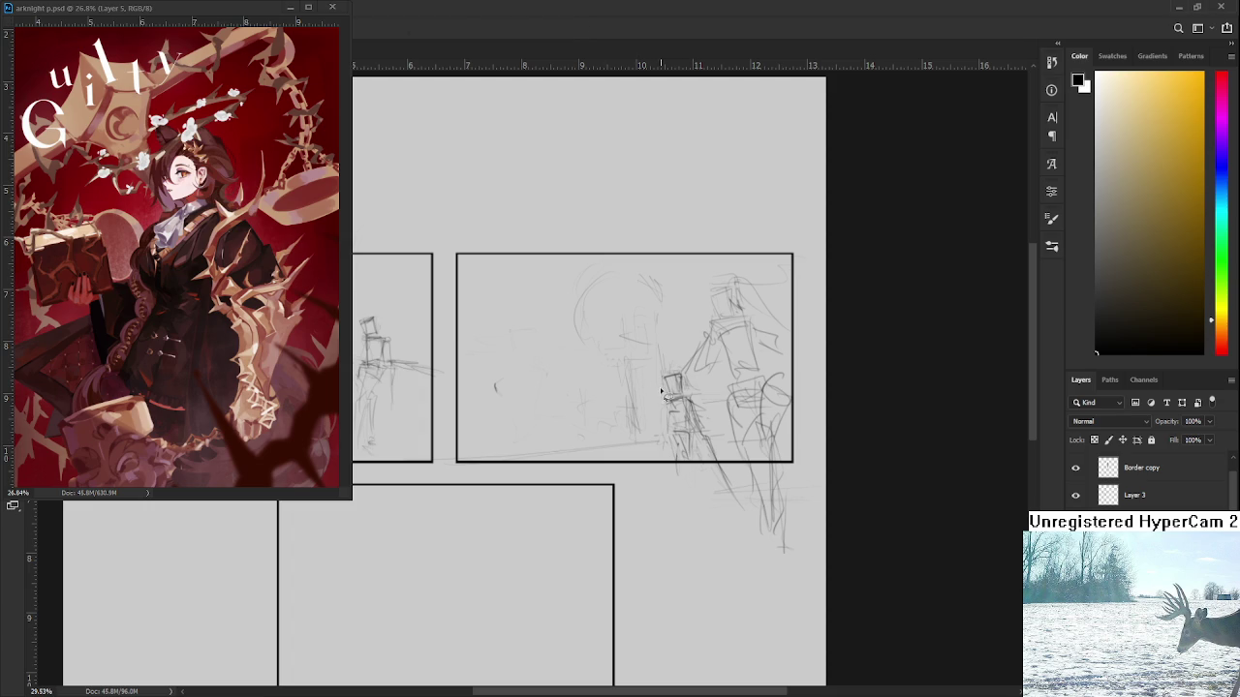
pyautogui.moveTo(660, 397); pyautogui.dragTo(661, 392)
pyautogui.hotkey('ctrl', 't')
pyautogui.press('Return')
pyautogui.press('b')
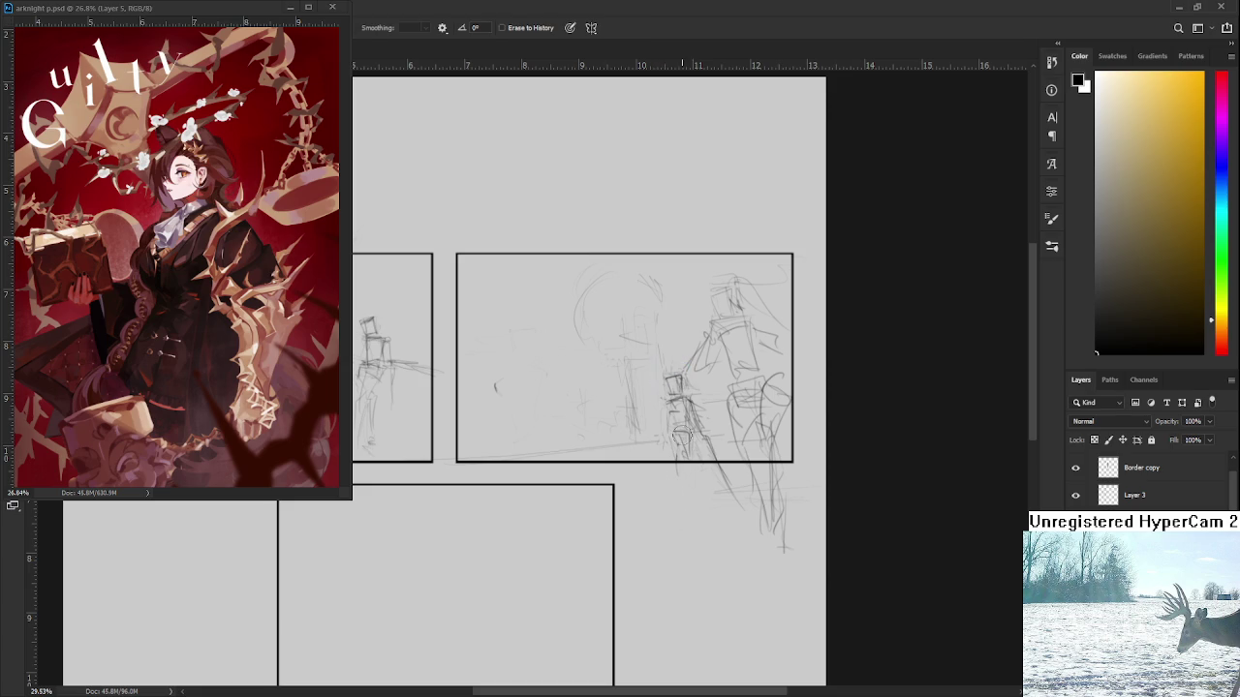
pyautogui.moveTo(685, 403)
pyautogui.mouseDown()
pyautogui.moveTo(694, 443)
pyautogui.moveTo(678, 447)
pyautogui.moveTo(728, 471)
pyautogui.mouseUp()
pyautogui.scroll(2, 611, 420)
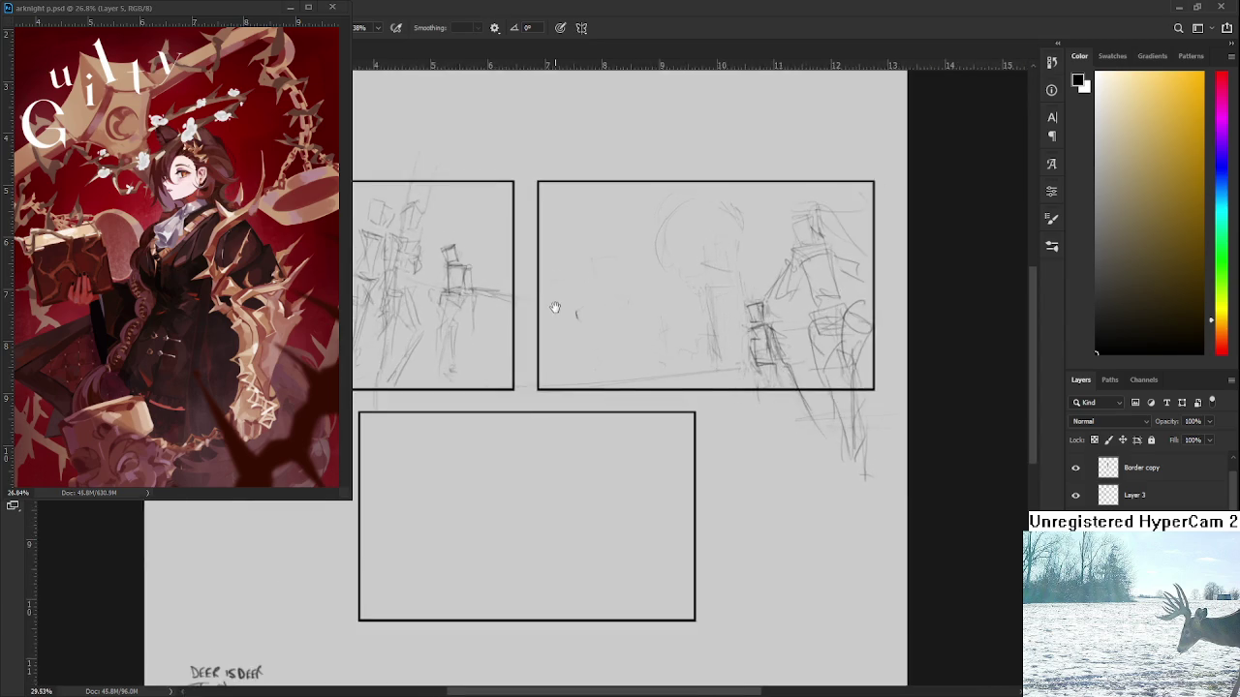
pyautogui.scroll(2, 553, 310)
pyautogui.moveTo(691, 383); pyautogui.dragTo(579, 379)
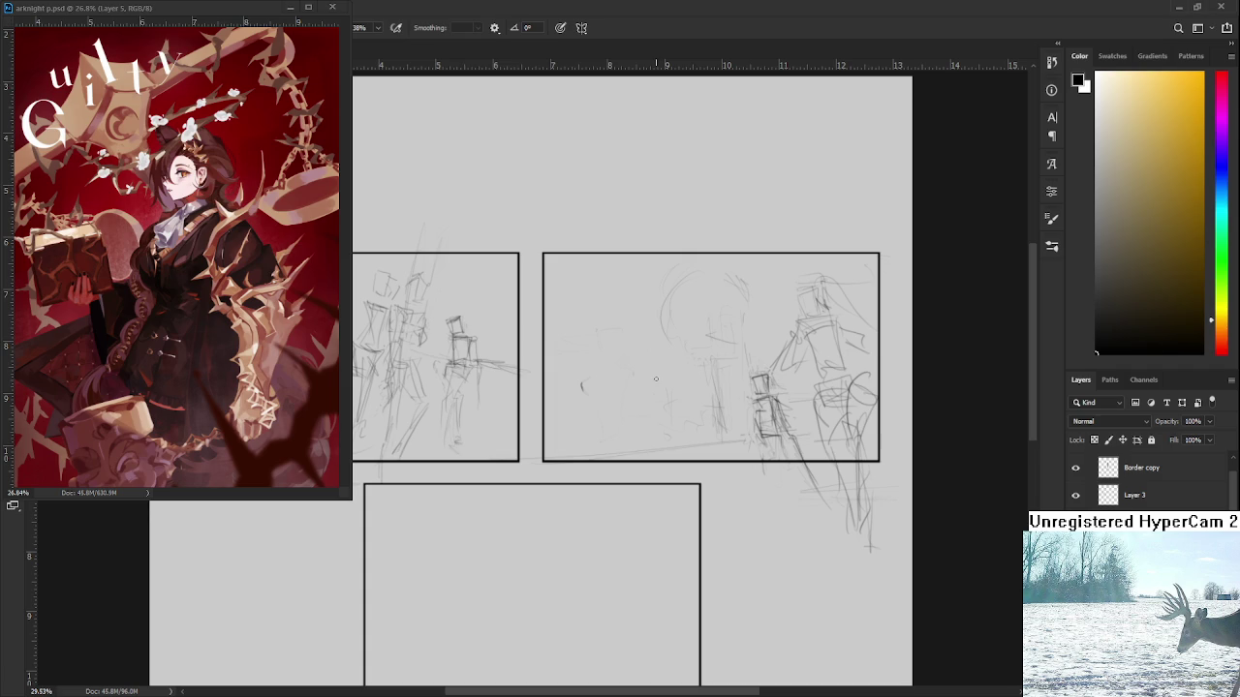
# Sketch a small box-headed figure with side lines and a curve arcing past its head
pyautogui.hotkey('ctrl', 'z')
pyautogui.moveTo(582, 323); pyautogui.dragTo(584, 370)
pyautogui.hotkey('ctrl', 'z')
pyautogui.moveTo(590, 334)
pyautogui.mouseDown()
pyautogui.moveTo(590, 356)
pyautogui.moveTo(615, 349)
pyautogui.moveTo(587, 430)
pyautogui.mouseUp()
pyautogui.moveTo(601, 362); pyautogui.dragTo(620, 405)
pyautogui.moveTo(579, 364); pyautogui.dragTo(568, 397)
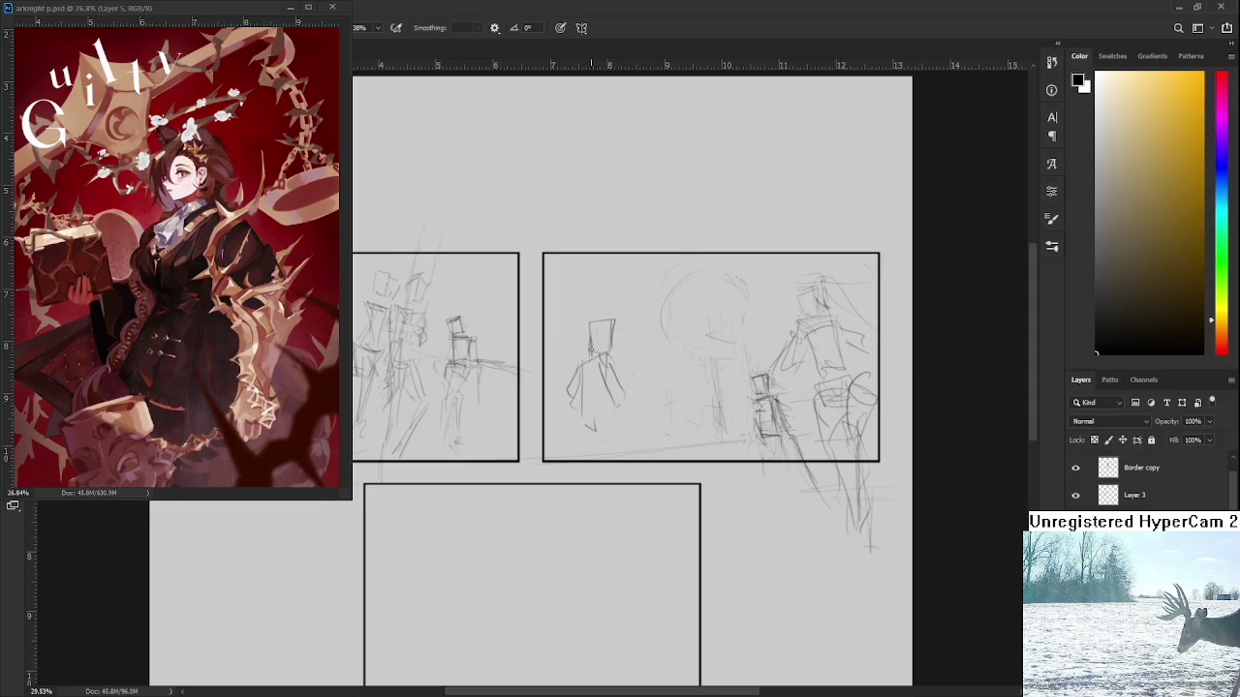
pyautogui.moveTo(541, 299)
pyautogui.mouseDown()
pyautogui.moveTo(591, 351)
pyautogui.moveTo(620, 441)
pyautogui.mouseUp()
pyautogui.moveTo(600, 394)
pyautogui.mouseDown()
pyautogui.moveTo(639, 442)
pyautogui.moveTo(742, 479)
pyautogui.mouseUp()
pyautogui.moveTo(679, 451)
pyautogui.mouseDown()
pyautogui.moveTo(603, 435)
pyautogui.moveTo(678, 473)
pyautogui.moveTo(728, 461)
pyautogui.mouseUp()
pyautogui.moveTo(549, 374); pyautogui.dragTo(556, 401)
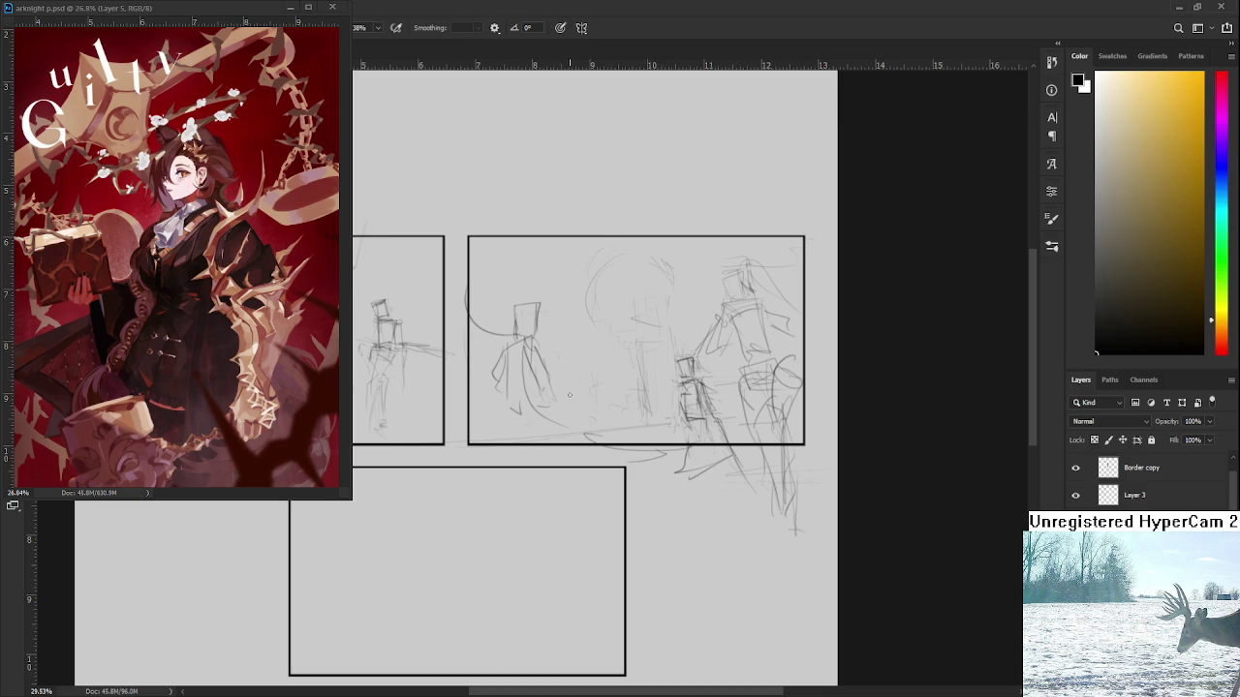
pyautogui.moveTo(543, 334)
pyautogui.mouseDown()
pyautogui.moveTo(518, 293)
pyautogui.moveTo(562, 290)
pyautogui.moveTo(555, 300)
pyautogui.mouseUp()
# Shrink the head curve, sweep a long curve outward, and draw the outstretched arm
pyautogui.press('l')
pyautogui.hotkey('ctrl', 't')
pyautogui.press('Return')
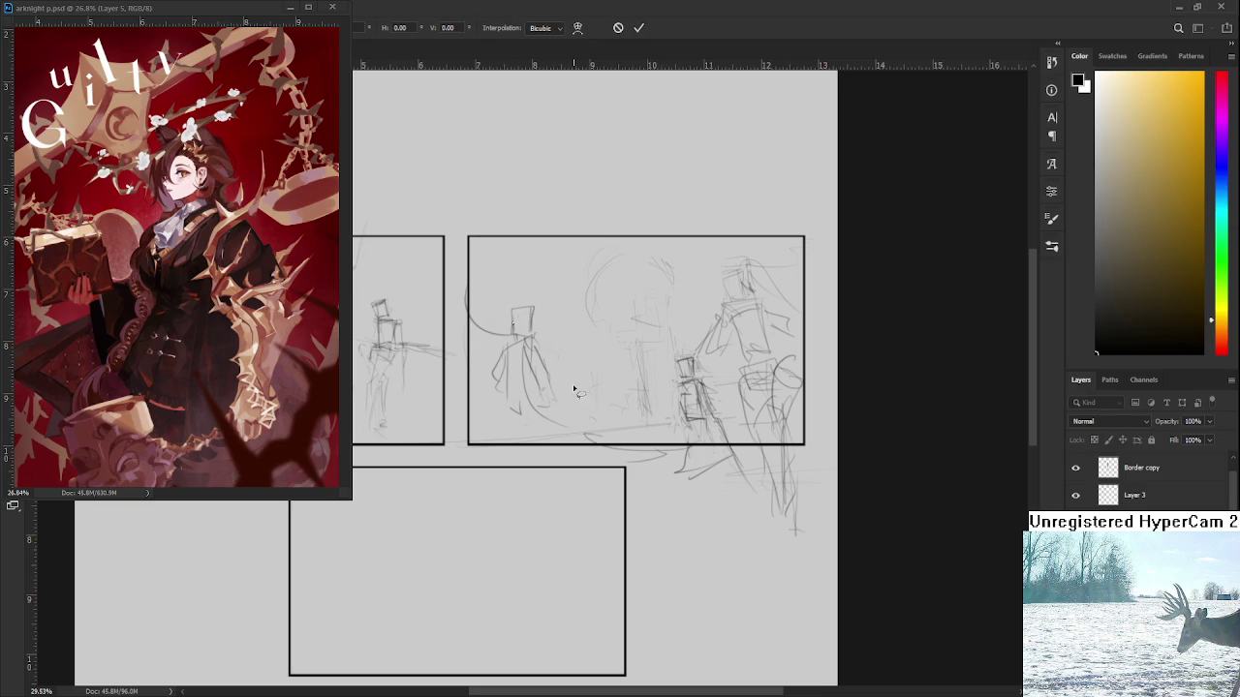
pyautogui.press('b')
pyautogui.moveTo(540, 380); pyautogui.dragTo(667, 464)
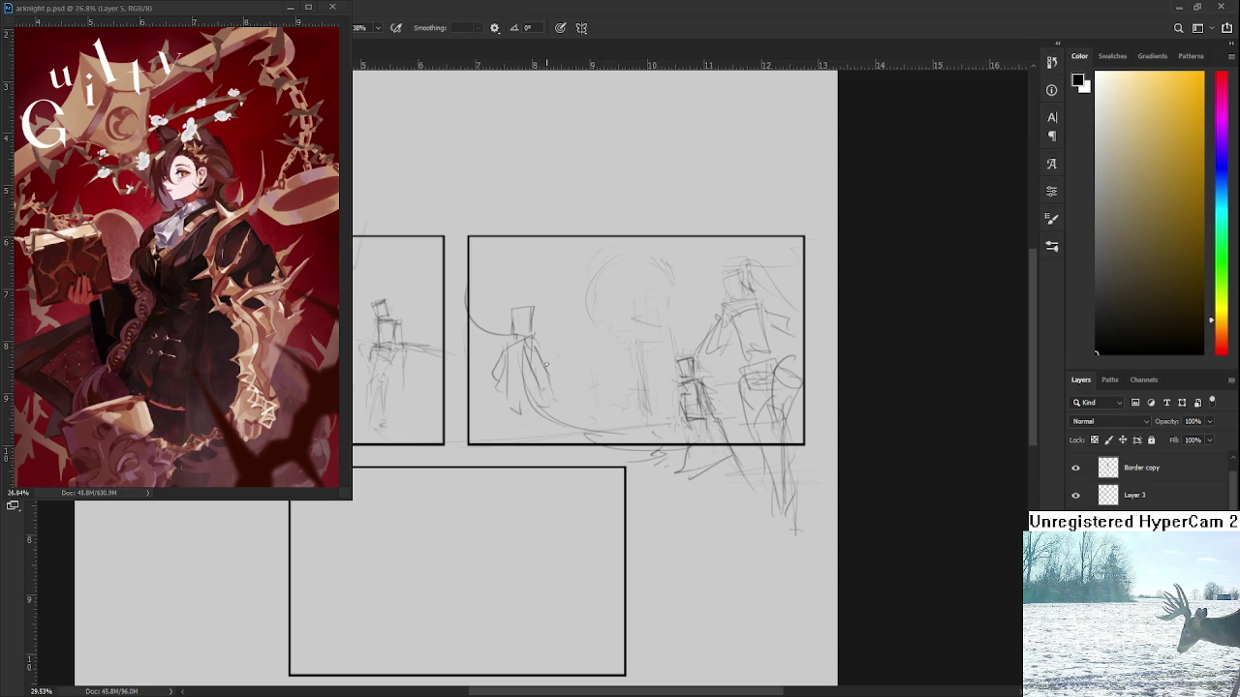
pyautogui.moveTo(549, 367); pyautogui.dragTo(560, 388)
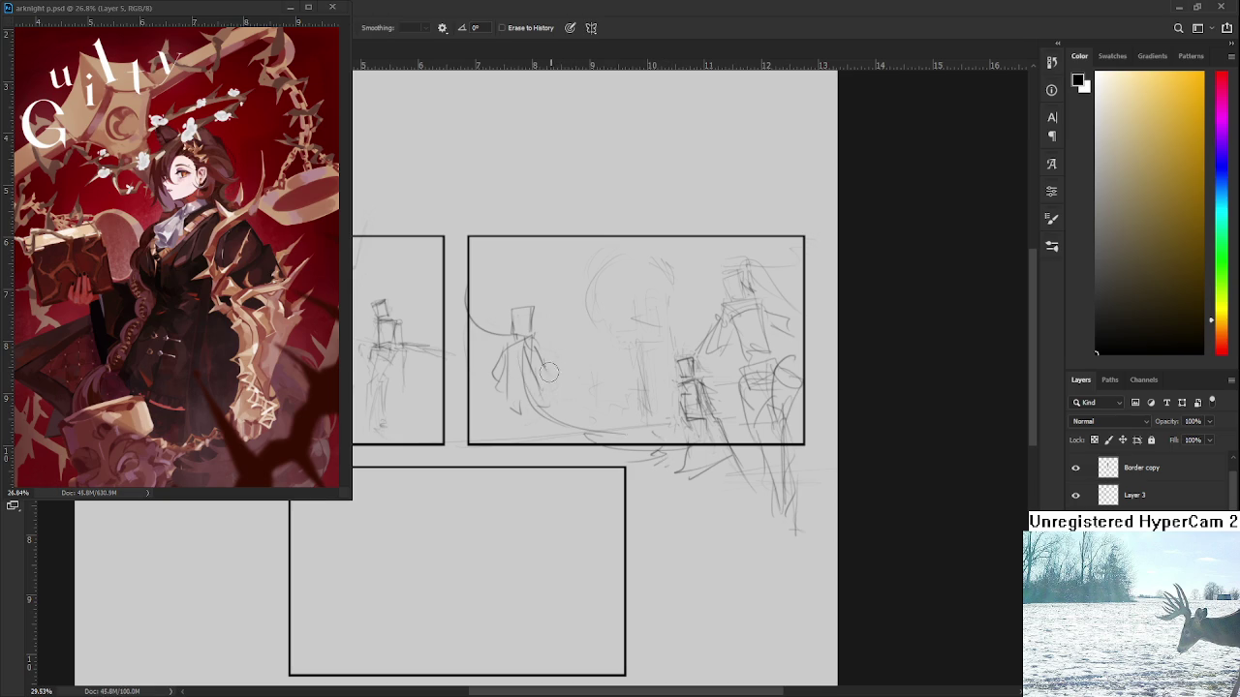
pyautogui.moveTo(536, 349)
pyautogui.mouseDown()
pyautogui.moveTo(593, 349)
pyautogui.moveTo(606, 418)
pyautogui.mouseUp()
pyautogui.hotkey('ctrl', 'z')
pyautogui.moveTo(586, 351)
pyautogui.mouseDown()
pyautogui.moveTo(606, 431)
pyautogui.moveTo(591, 426)
pyautogui.mouseUp()
pyautogui.hotkey('ctrl', 'z')
pyautogui.hotkey('ctrl', 'z')
pyautogui.hotkey('ctrl', 'z')
pyautogui.hotkey('ctrl', 'z')
pyautogui.hotkey('ctrl', 'z')
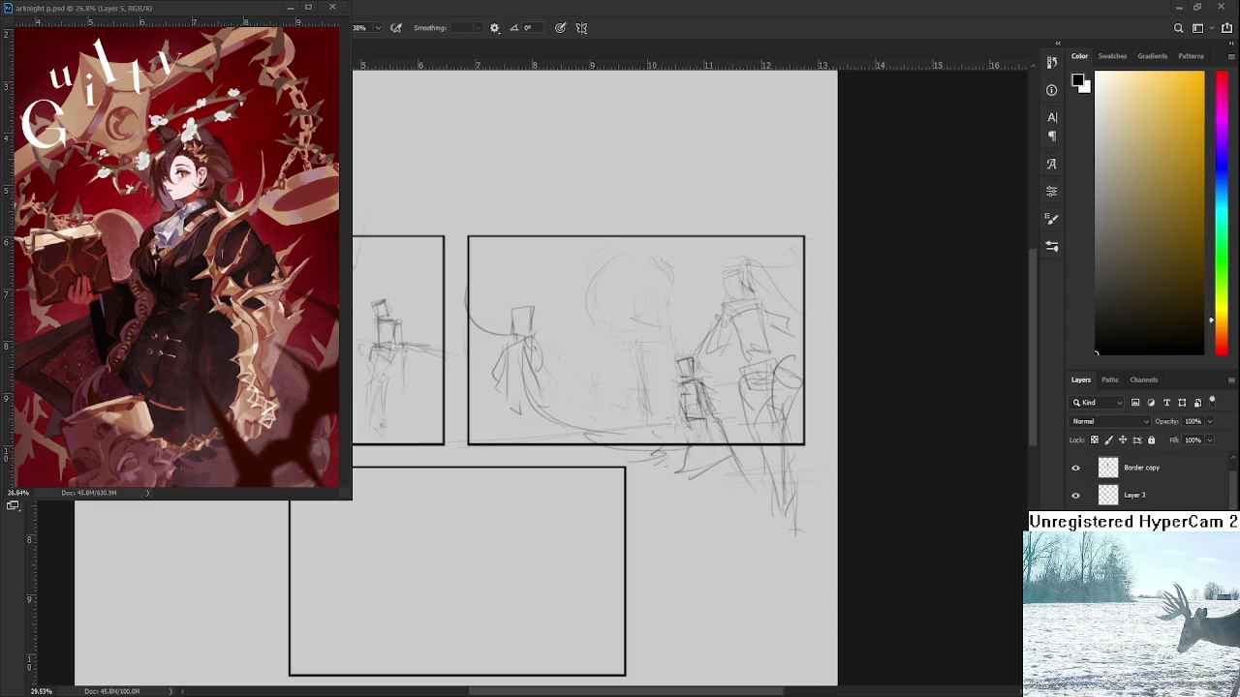
# Nudge the page view, then close the floating arknight reference window
pyautogui.moveTo(409, 443); pyautogui.dragTo(554, 429)
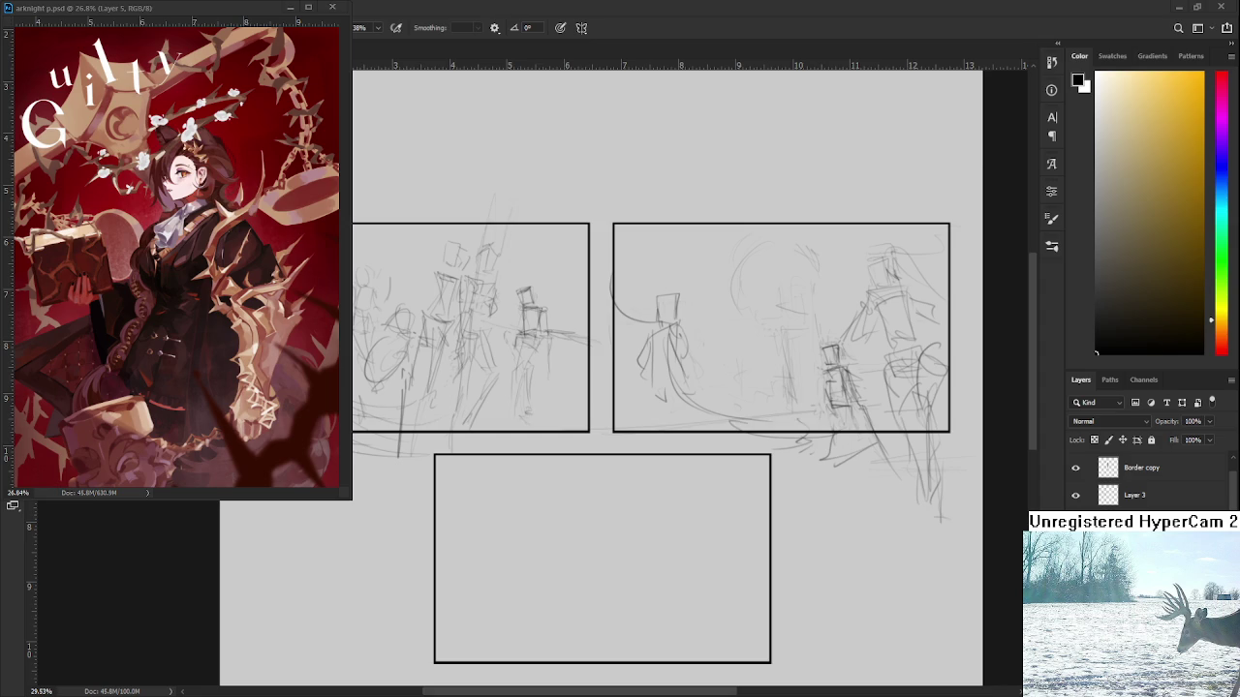
pyautogui.hotkey('ctrl', 'w')
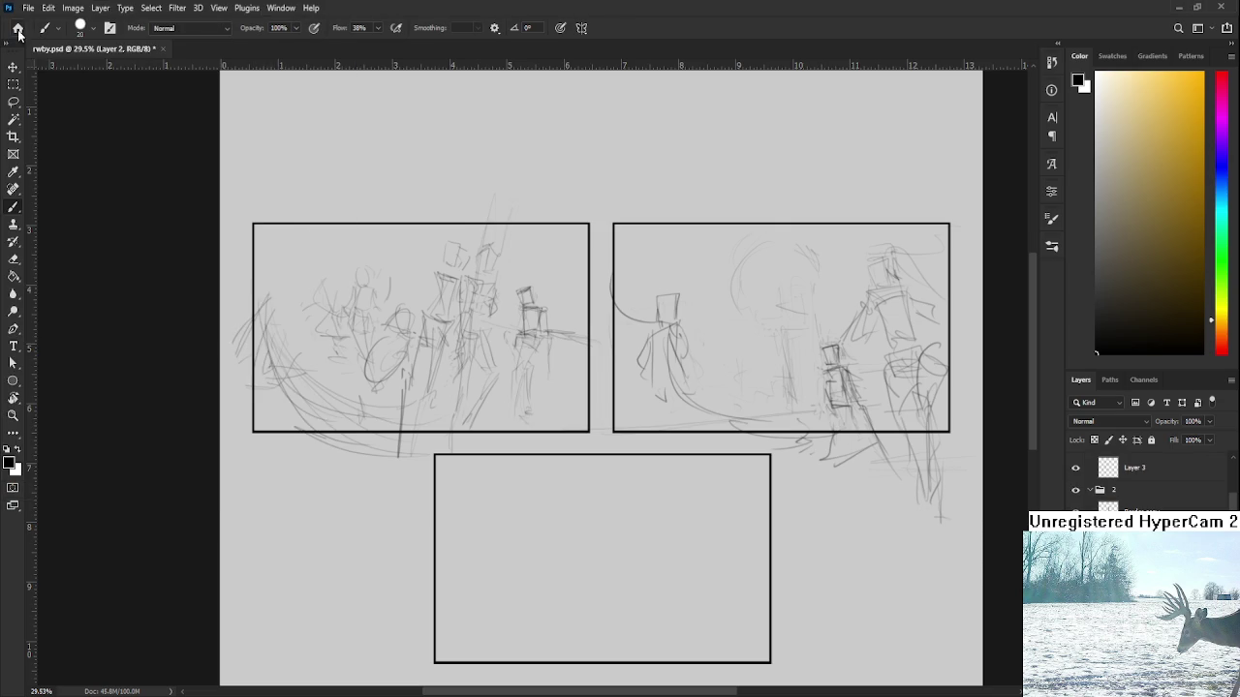
# Open Raid.psd from the start screen and zoom in on its head doodle
pyautogui.hotkey('ctrl', 'w')
pyautogui.click(429, 457)
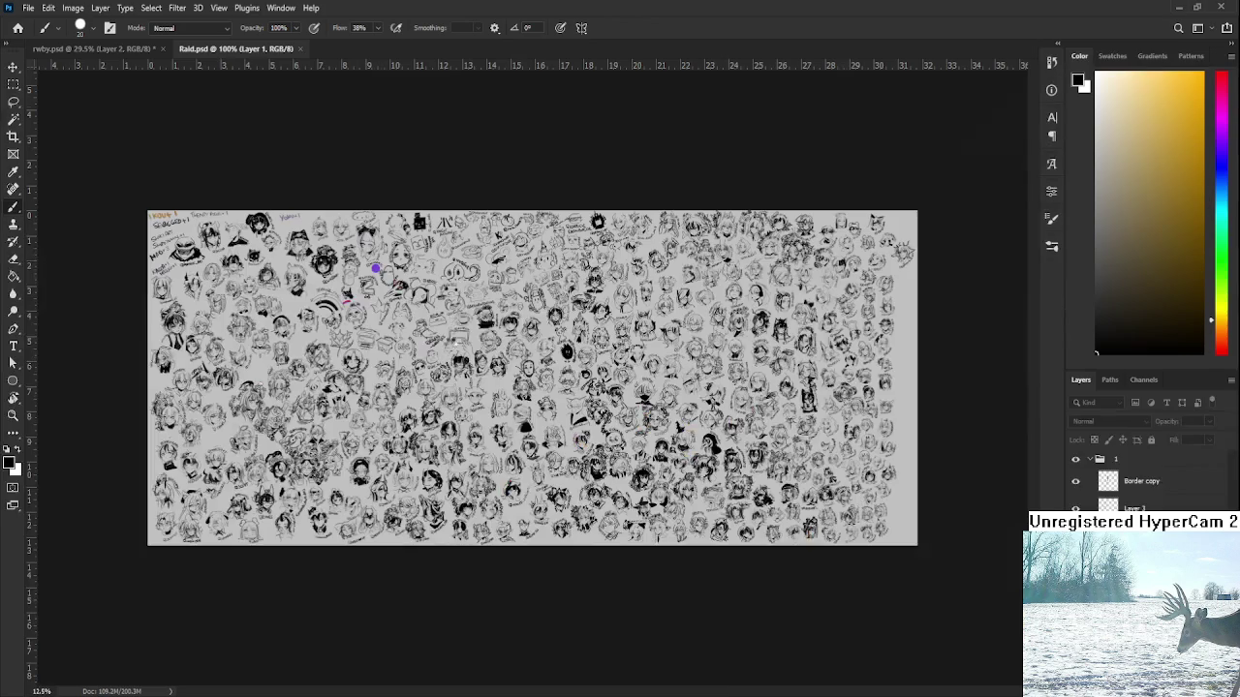
pyautogui.scroll(2, 534, 194)
pyautogui.scroll(2, 533, 194)
pyautogui.scroll(2, 534, 193)
pyautogui.scroll(1, 534, 194)
pyautogui.moveTo(533, 192); pyautogui.dragTo(302, 237)
pyautogui.moveTo(492, 244); pyautogui.dragTo(360, 259)
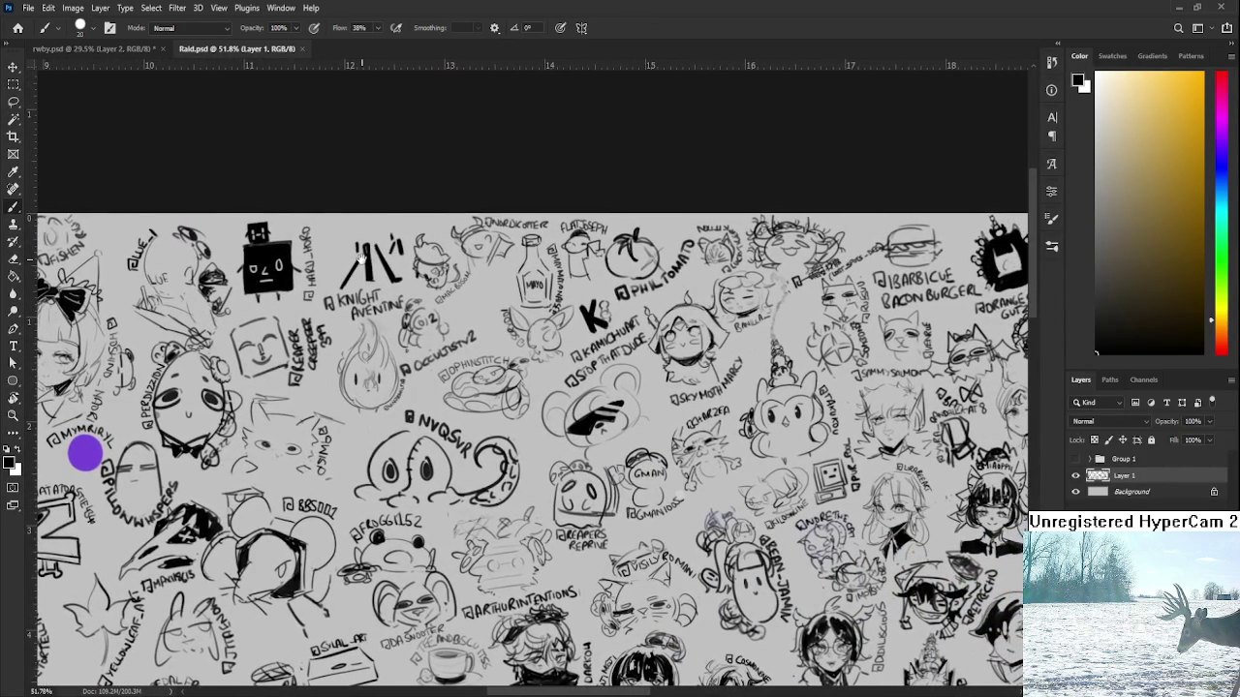
pyautogui.scroll(2, 361, 258)
pyautogui.scroll(2, 455, 290)
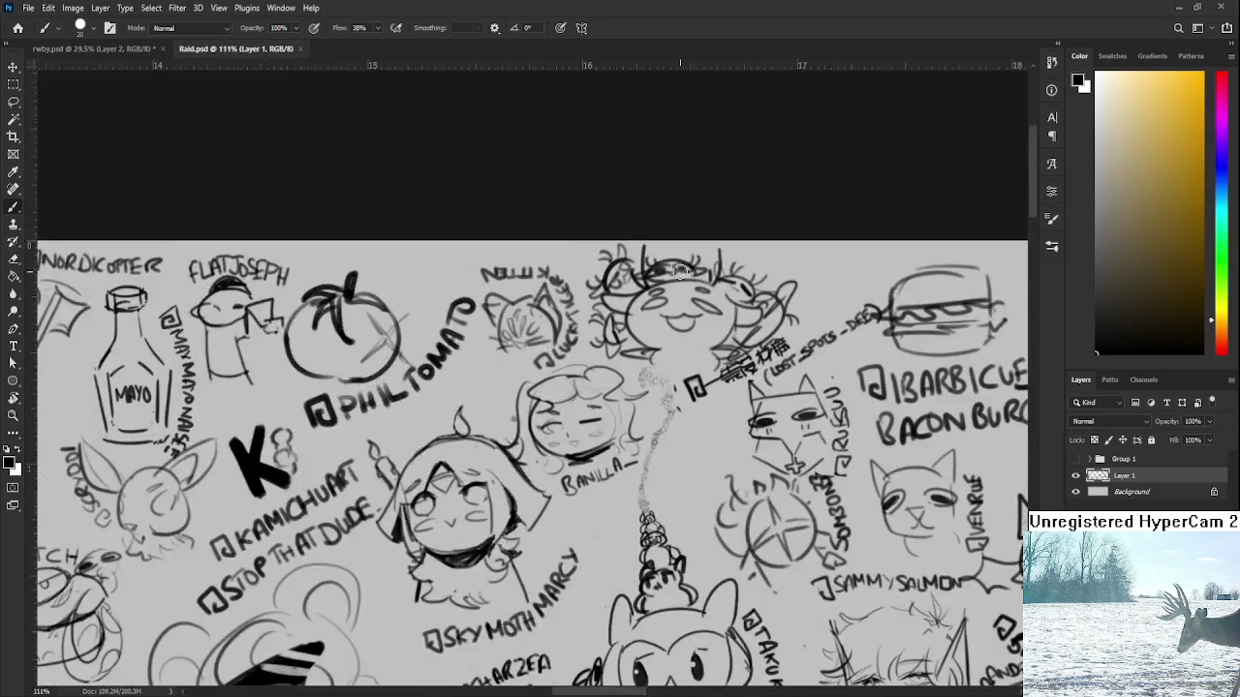
pyautogui.scroll(2, 550, 323)
# Add faint curved strokes beside the round head with a smaller brush, then close Raid.psd
pyautogui.click(660, 287)
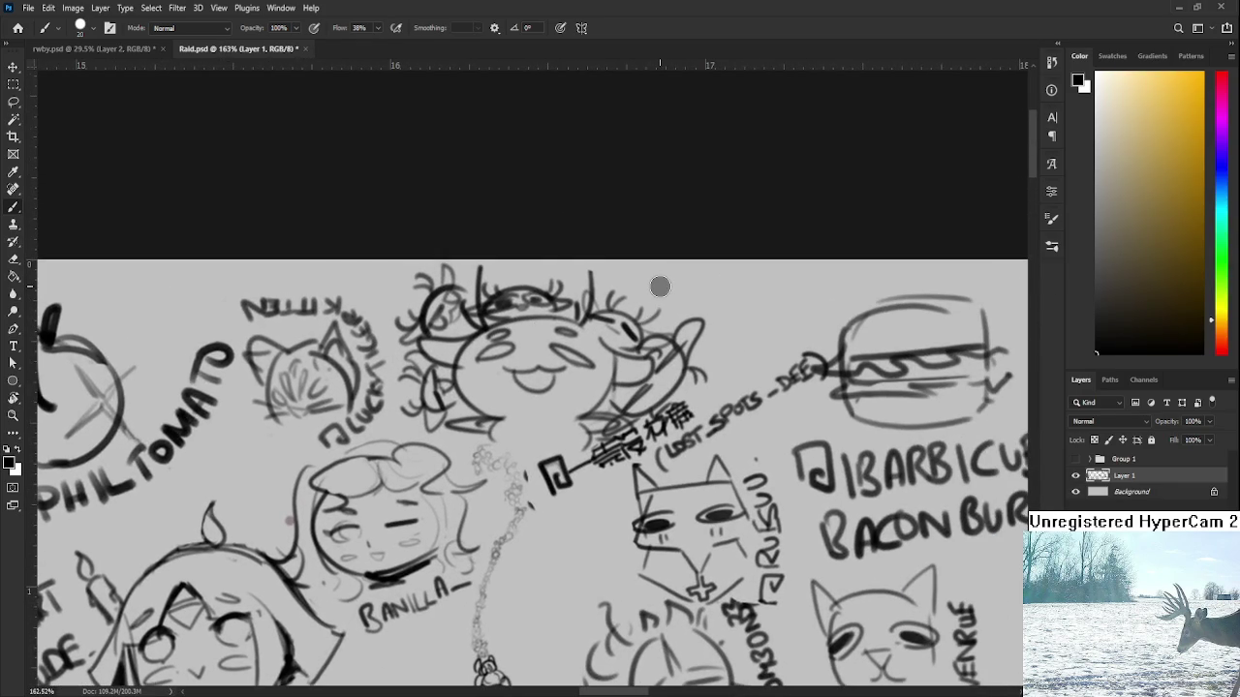
pyautogui.hotkey('ctrl', 'z')
pyautogui.press('[')
pyautogui.press('[')
pyautogui.moveTo(660, 281)
pyautogui.mouseDown()
pyautogui.moveTo(656, 312)
pyautogui.moveTo(686, 316)
pyautogui.moveTo(636, 300)
pyautogui.moveTo(705, 310)
pyautogui.mouseUp()
pyautogui.moveTo(641, 288)
pyautogui.mouseDown()
pyautogui.moveTo(622, 307)
pyautogui.moveTo(620, 293)
pyautogui.moveTo(680, 289)
pyautogui.mouseUp()
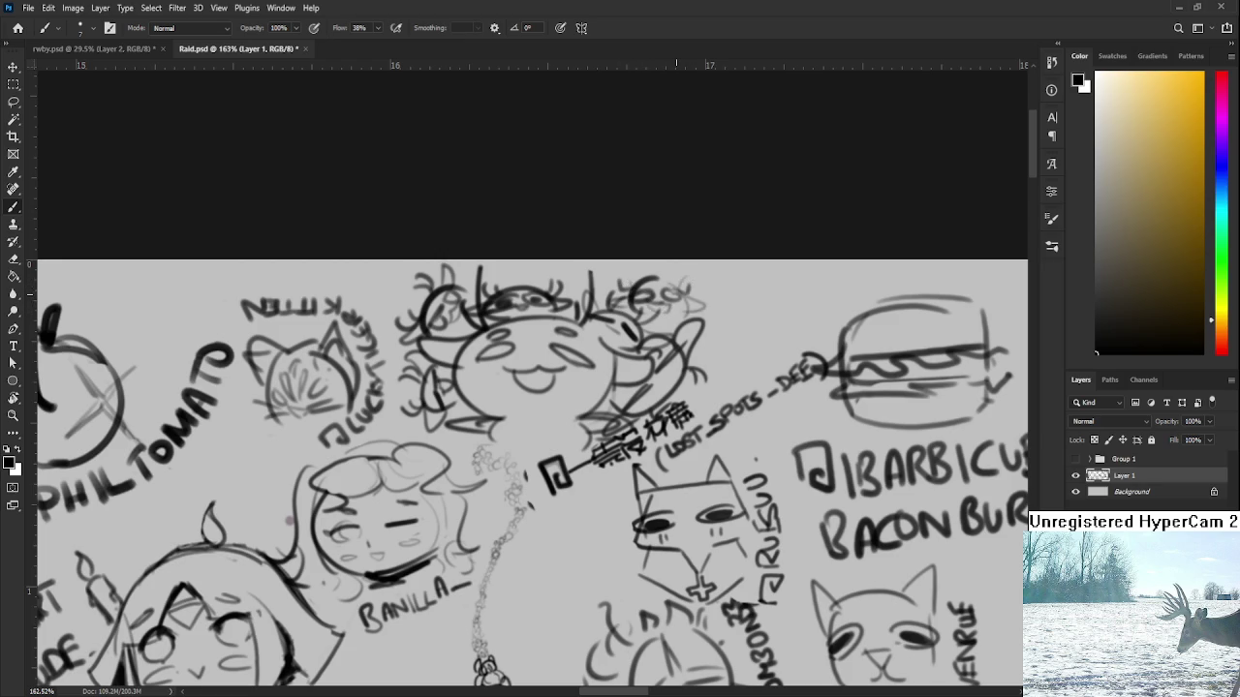
pyautogui.scroll(-6, 676, 288)
pyautogui.scroll(-2, 676, 289)
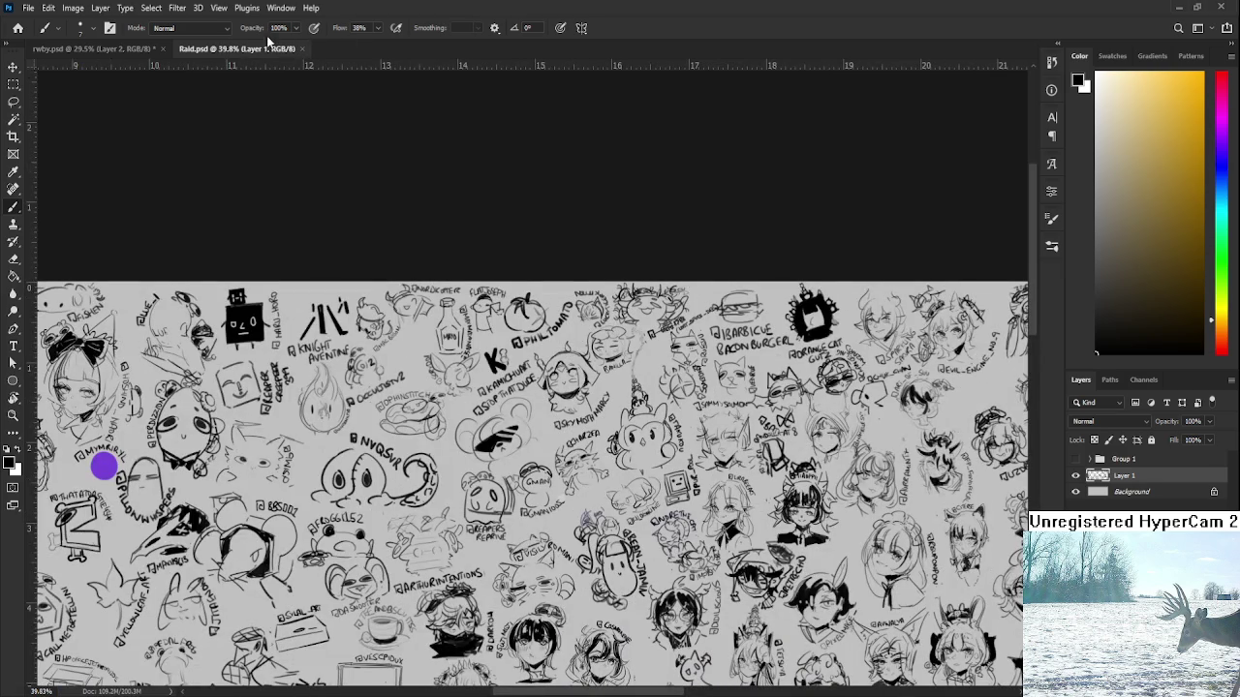
pyautogui.click(302, 48)
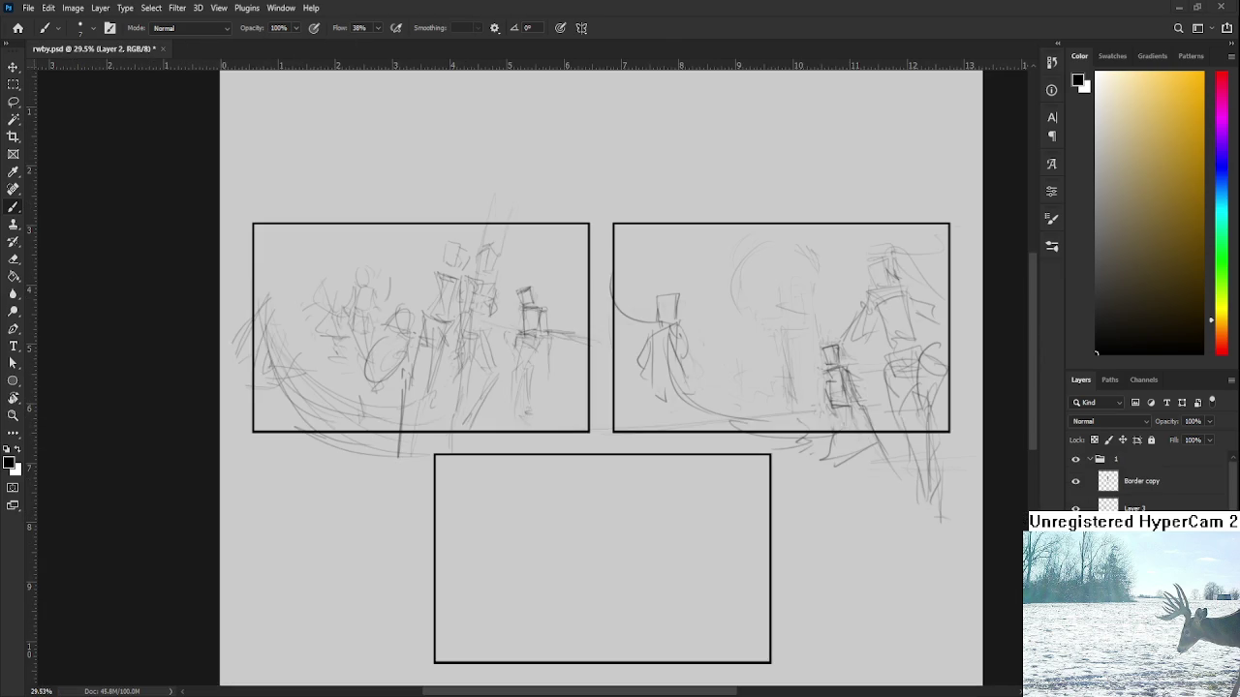
# Bring back the arknight_p.psd reference window and centre the rwby page's upper-right panel
pyautogui.hotkey('ctrl', 'Tab')
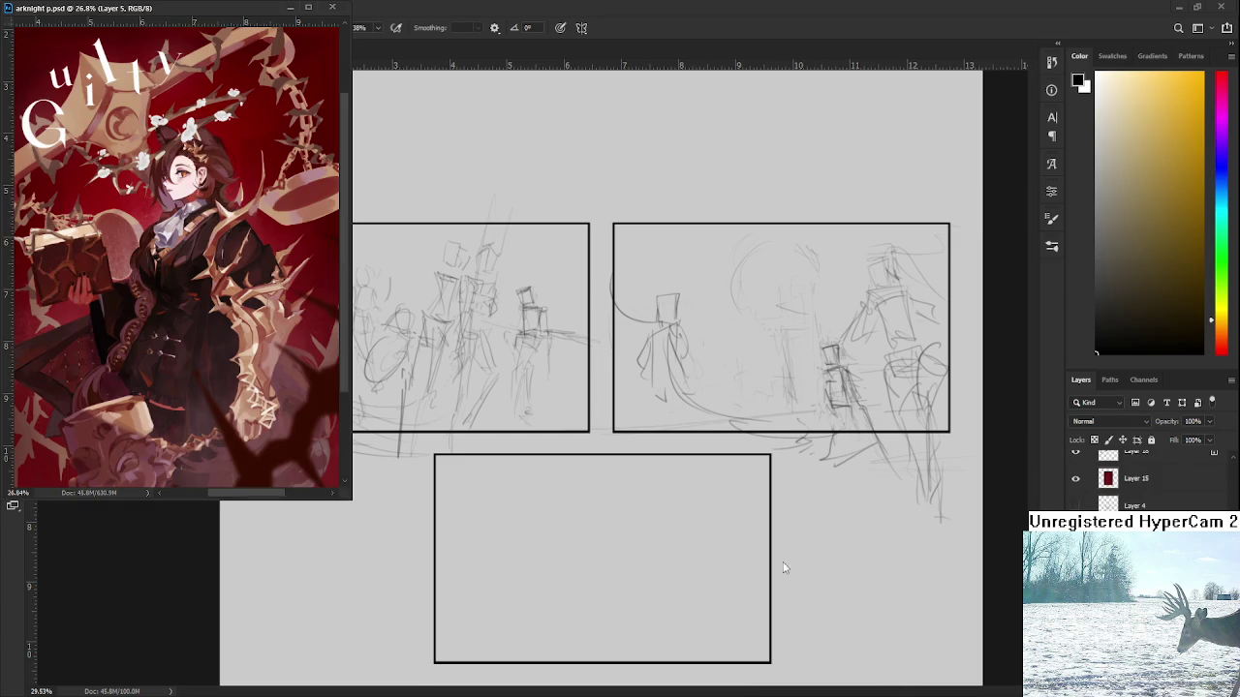
pyautogui.scroll(2, 589, 380)
pyautogui.moveTo(608, 379); pyautogui.dragTo(448, 404)
pyautogui.scroll(-1, 449, 404)
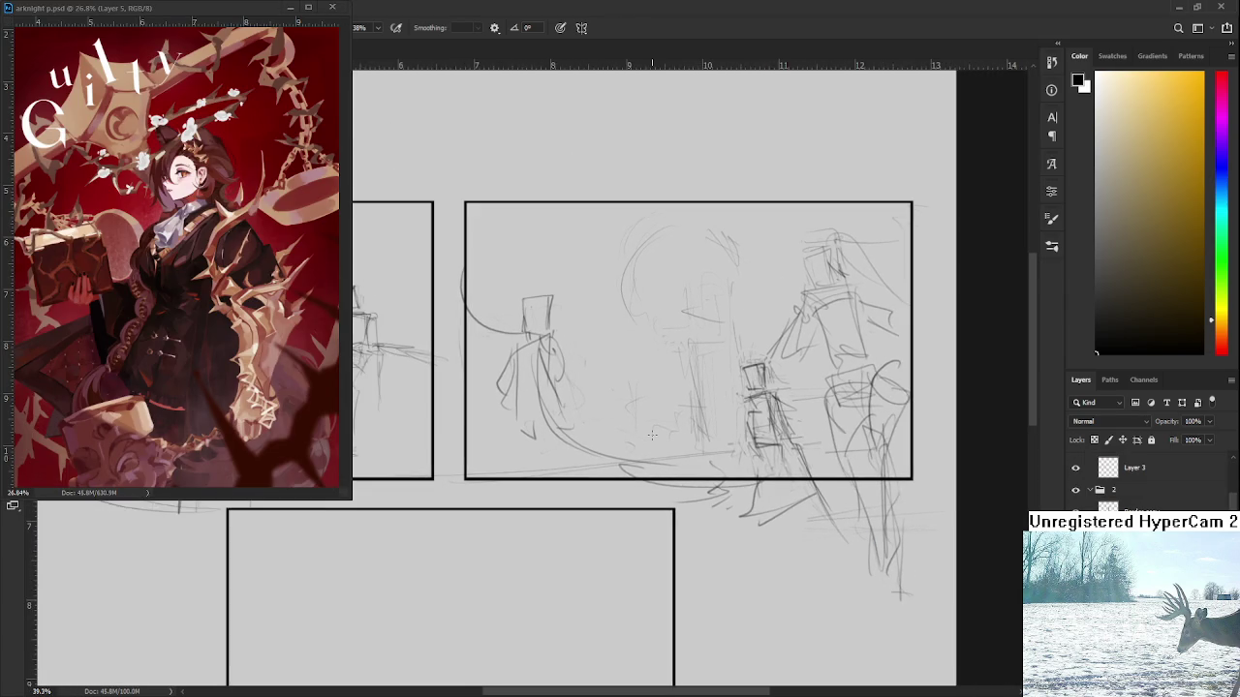
pyautogui.moveTo(652, 435); pyautogui.dragTo(607, 432)
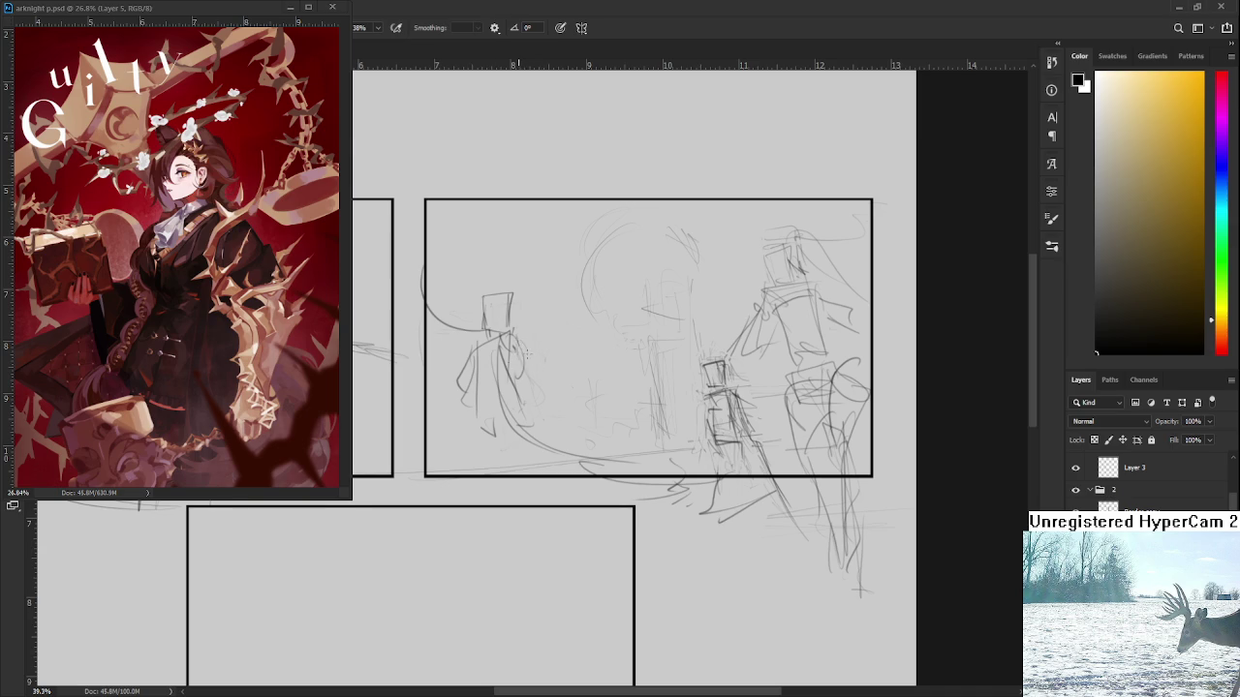
# Add short strokes around the box-headed figure and a reinforced long vertical line to its right
pyautogui.moveTo(514, 341); pyautogui.dragTo(524, 357)
pyautogui.moveTo(528, 355); pyautogui.dragTo(538, 388)
pyautogui.moveTo(558, 378)
pyautogui.mouseDown()
pyautogui.moveTo(535, 401)
pyautogui.moveTo(568, 378)
pyautogui.moveTo(575, 401)
pyautogui.mouseUp()
pyautogui.moveTo(576, 339); pyautogui.dragTo(577, 446)
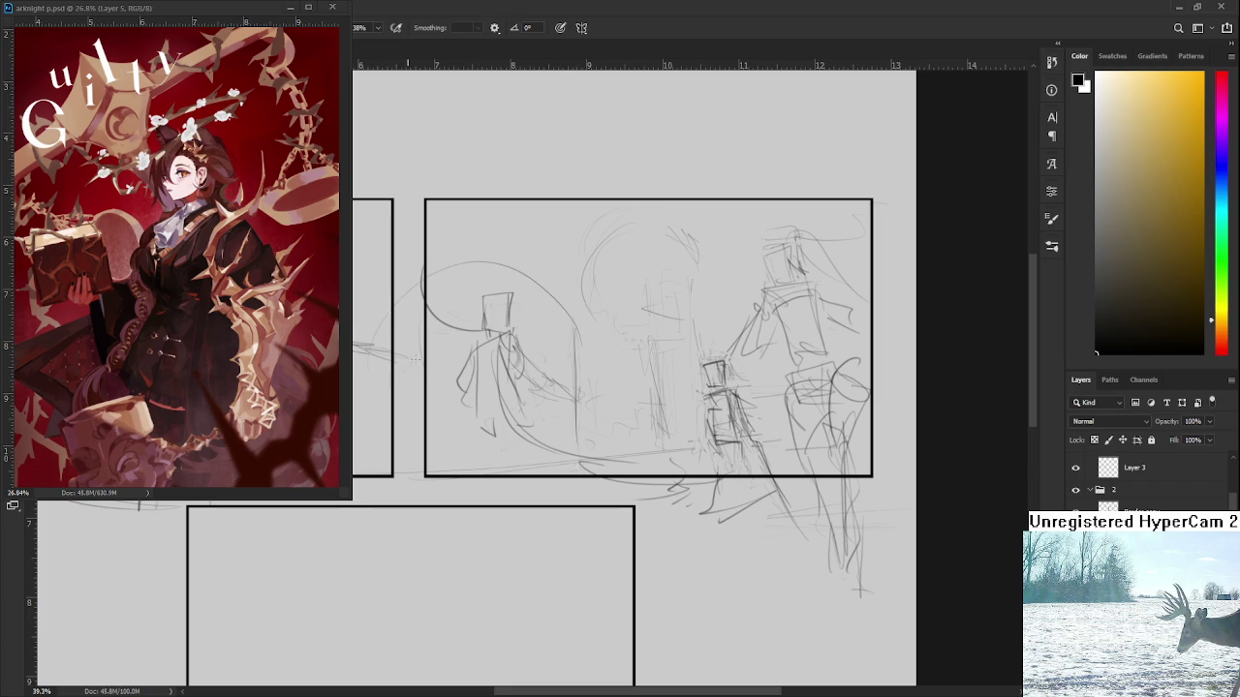
pyautogui.moveTo(574, 349); pyautogui.dragTo(566, 461)
pyautogui.moveTo(576, 344); pyautogui.dragTo(576, 392)
# Sketch and erase small strokes, then add short vertical lines below the right panel's figure
pyautogui.moveTo(547, 360)
pyautogui.mouseDown()
pyautogui.moveTo(564, 335)
pyautogui.moveTo(567, 364)
pyautogui.moveTo(559, 337)
pyautogui.mouseUp()
pyautogui.press('e')
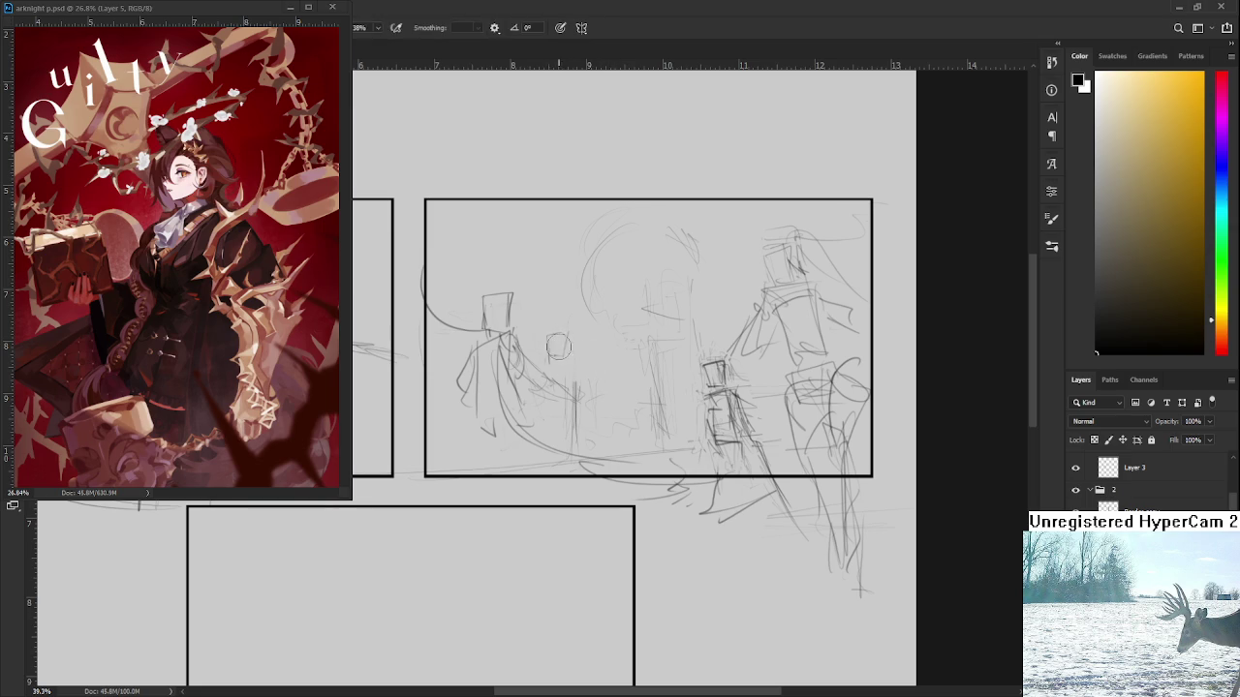
pyautogui.press('b')
pyautogui.moveTo(579, 339); pyautogui.dragTo(594, 327)
pyautogui.hotkey('ctrl', 'z')
pyautogui.moveTo(549, 360)
pyautogui.mouseDown()
pyautogui.moveTo(560, 336)
pyautogui.moveTo(579, 369)
pyautogui.mouseUp()
pyautogui.press('e')
pyautogui.press('b')
pyautogui.moveTo(567, 421); pyautogui.dragTo(560, 442)
pyautogui.moveTo(575, 397); pyautogui.dragTo(568, 452)
# Adjust the zoom and paste the copied puppy-and-salad painting onto the page
pyautogui.keyDown('alt'); pyautogui.scroll(-3, 591, 448); pyautogui.keyUp('alt')
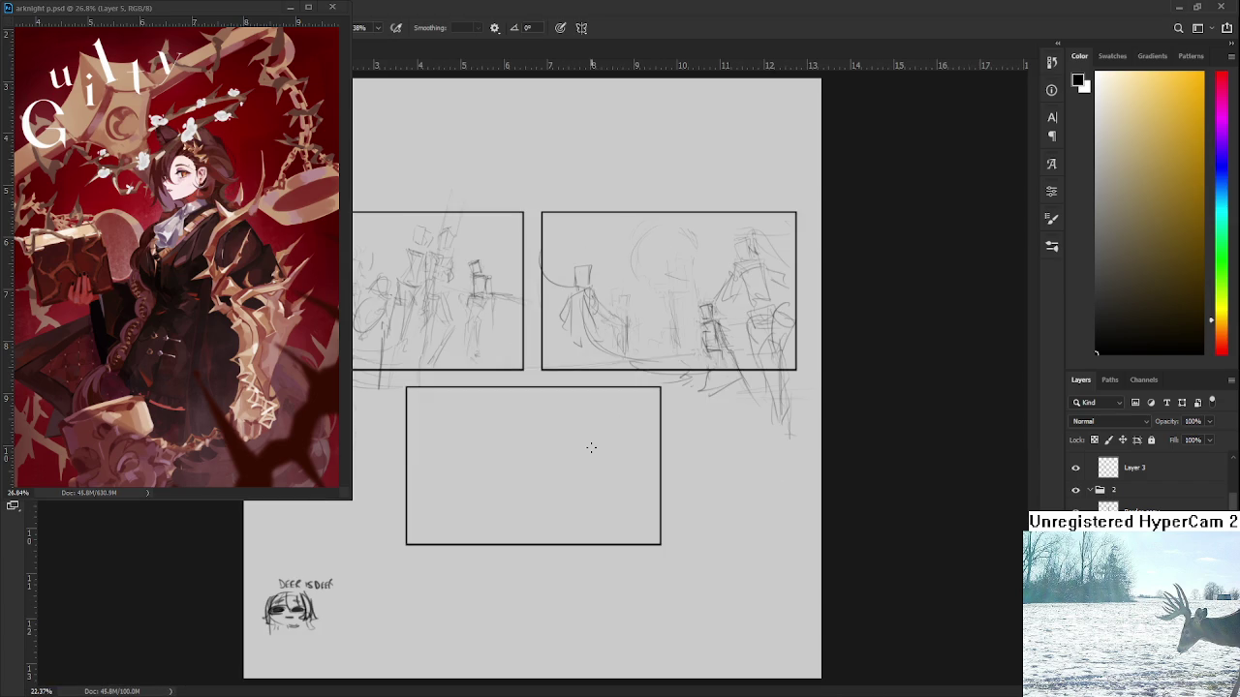
pyautogui.keyDown('alt'); pyautogui.scroll(1, 666, 426); pyautogui.keyUp('alt')
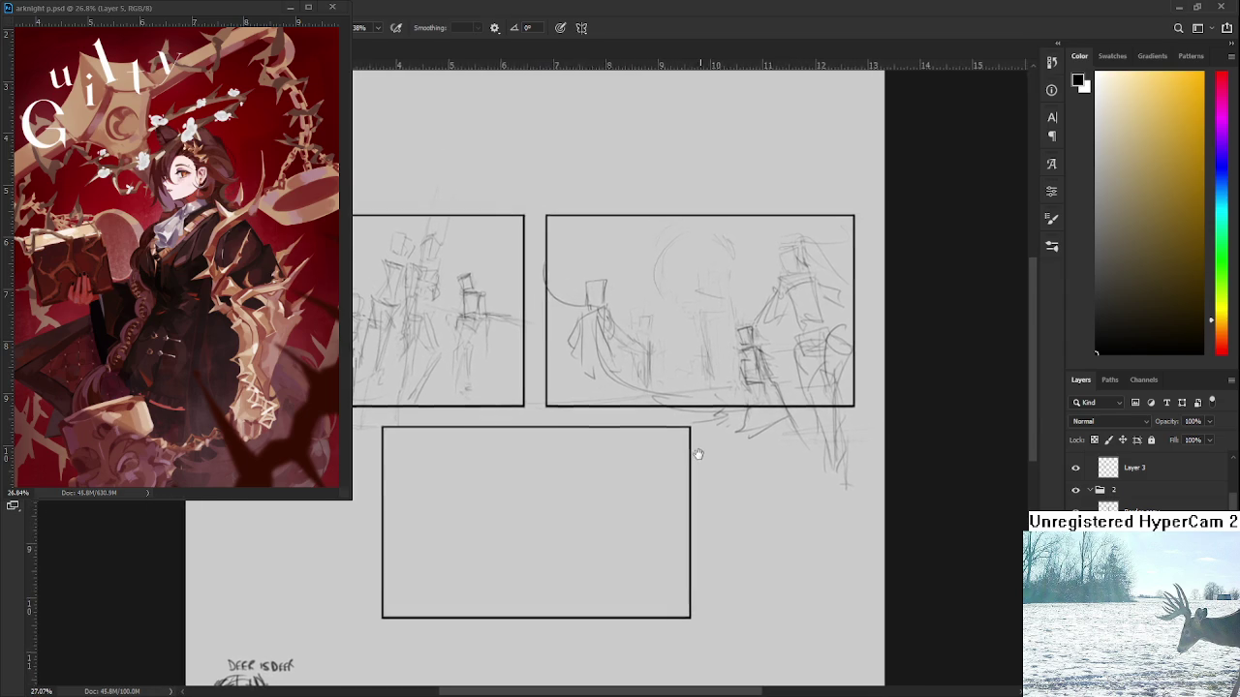
pyautogui.keyDown('alt'); pyautogui.scroll(-1, 698, 449); pyautogui.keyUp('alt')
pyautogui.keyDown('alt'); pyautogui.scroll(-1, 715, 447); pyautogui.keyUp('alt')
pyautogui.keyDown('alt'); pyautogui.scroll(1, 531, 379); pyautogui.keyUp('alt')
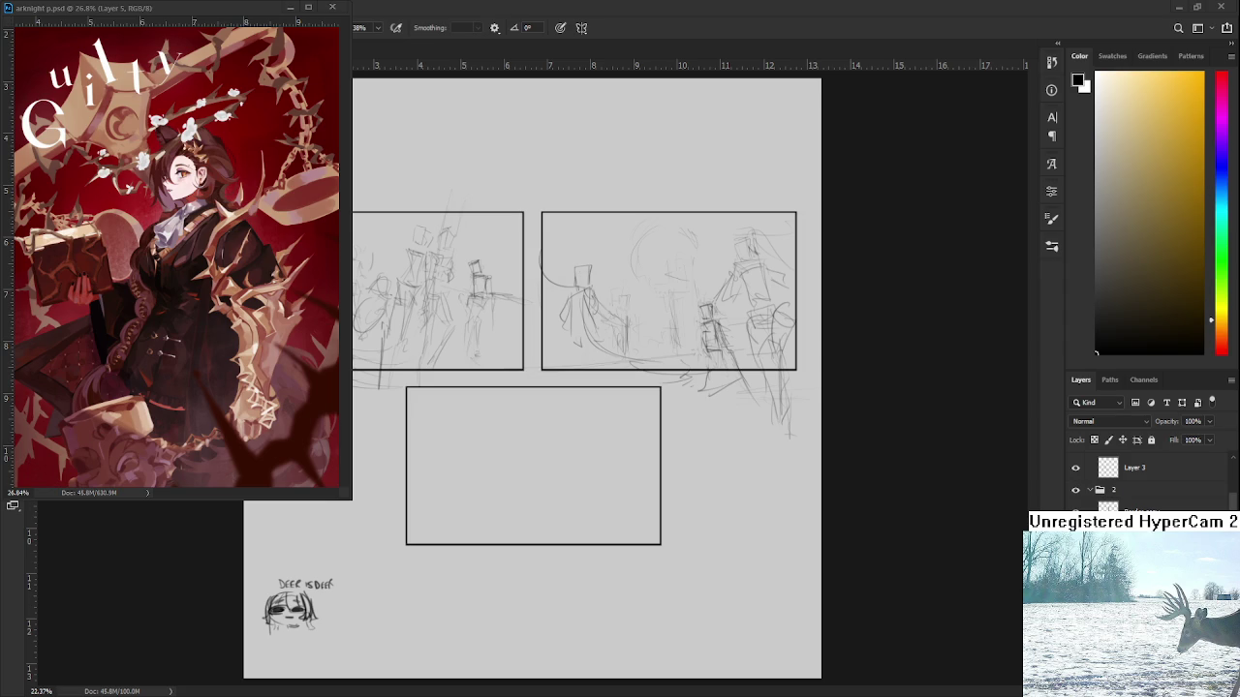
pyautogui.scroll(3, 462, 470)
pyautogui.scroll(-2, 462, 469)
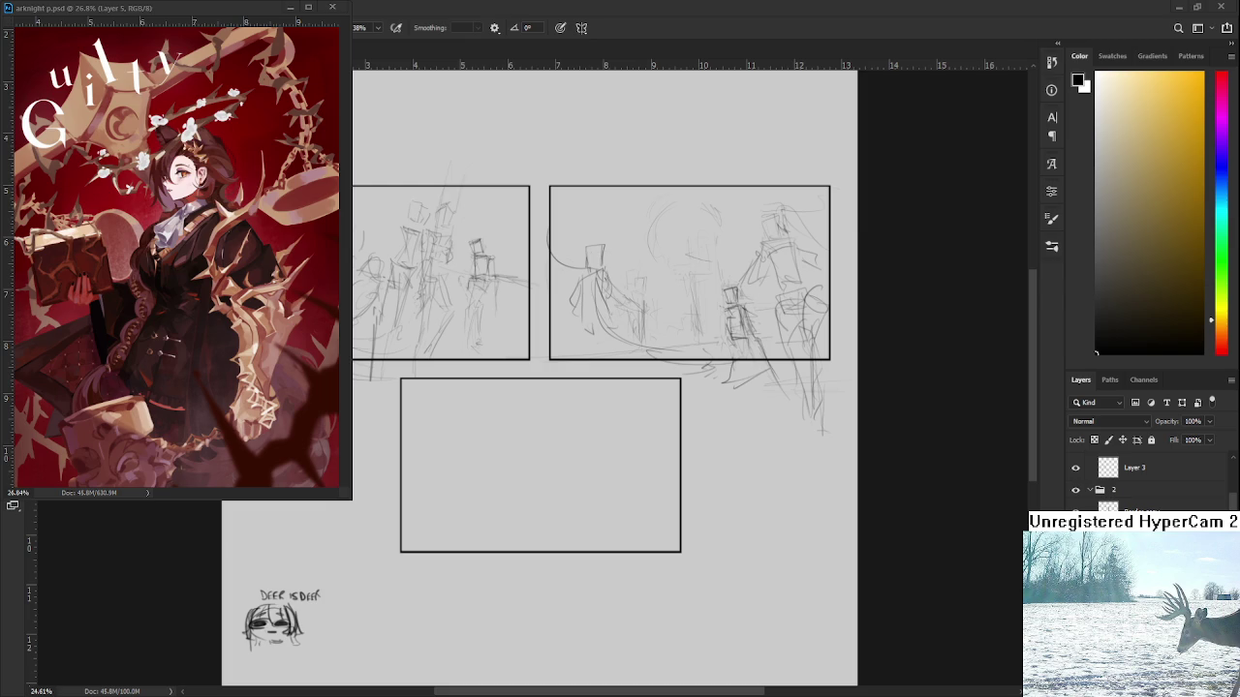
pyautogui.hotkey('ctrl', 'v')
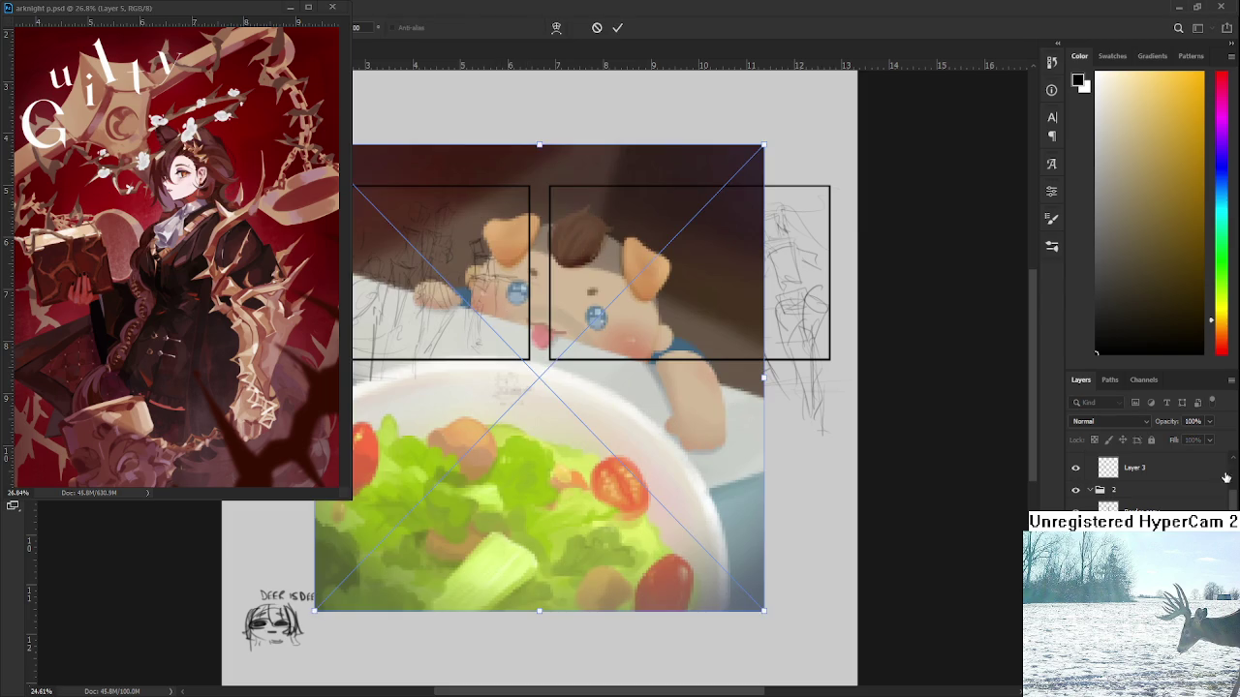
# Commit the pasted painting and move its layer above the sketch layers
pyautogui.press('Return')
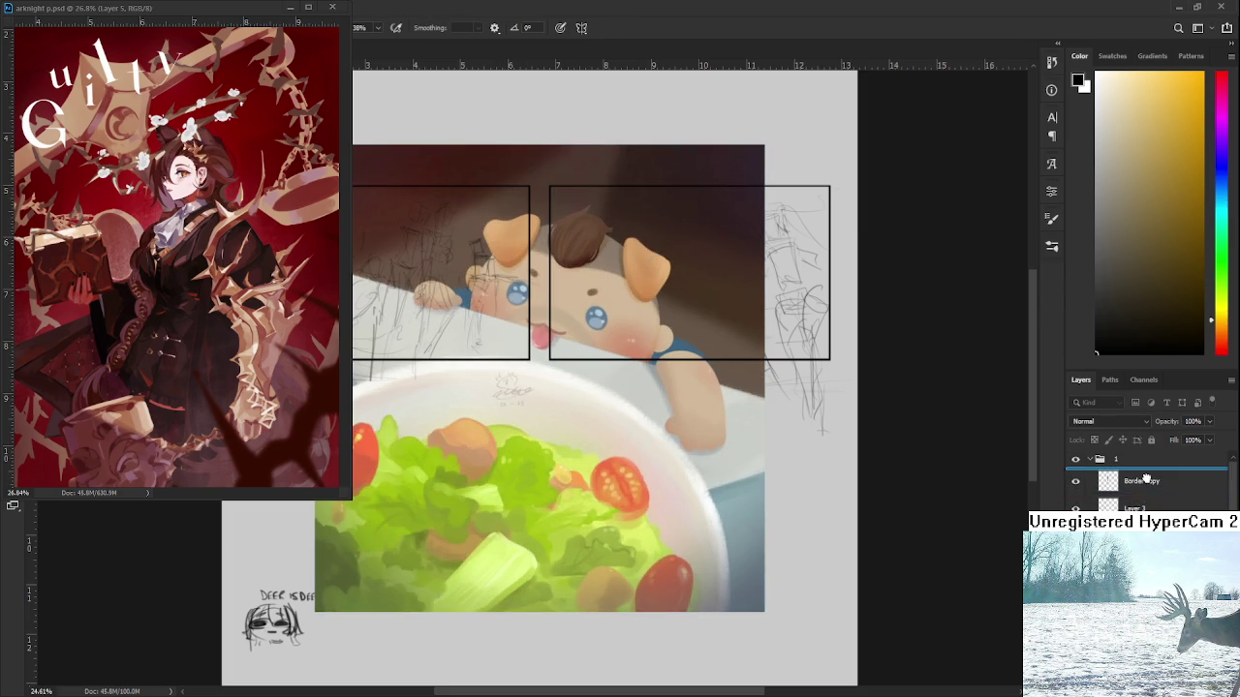
pyautogui.moveTo(1149, 492); pyautogui.dragTo(1149, 465)
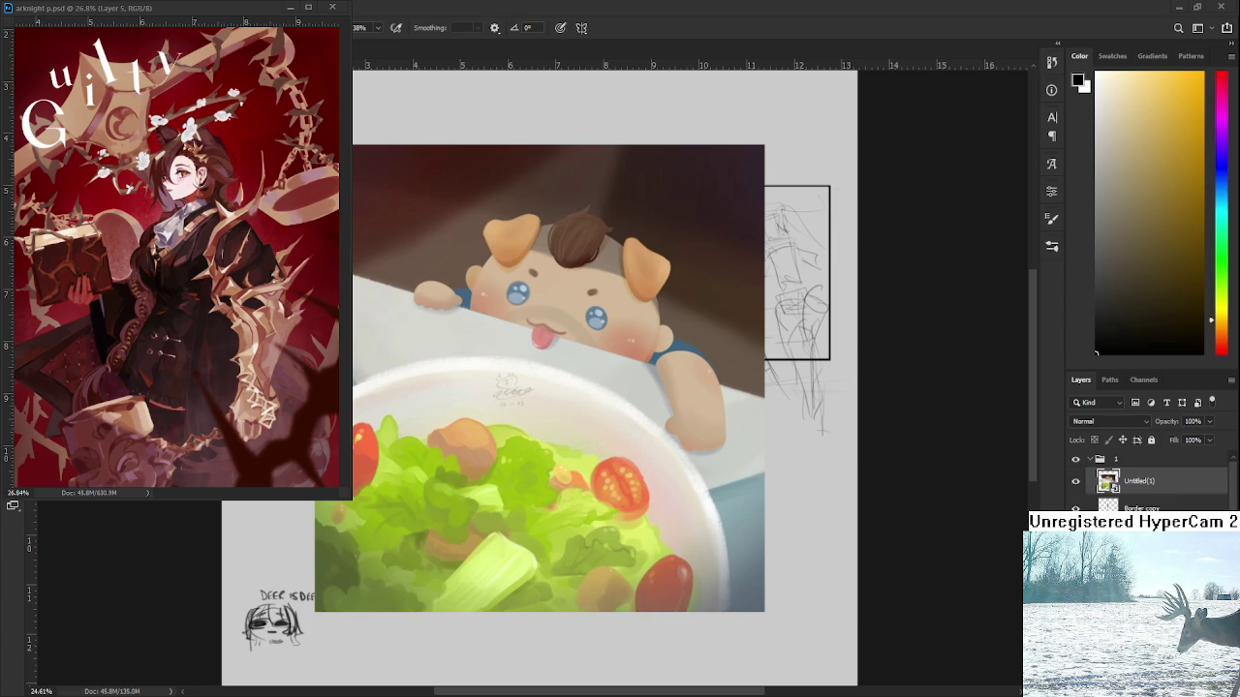
pyautogui.scroll(2, 596, 488)
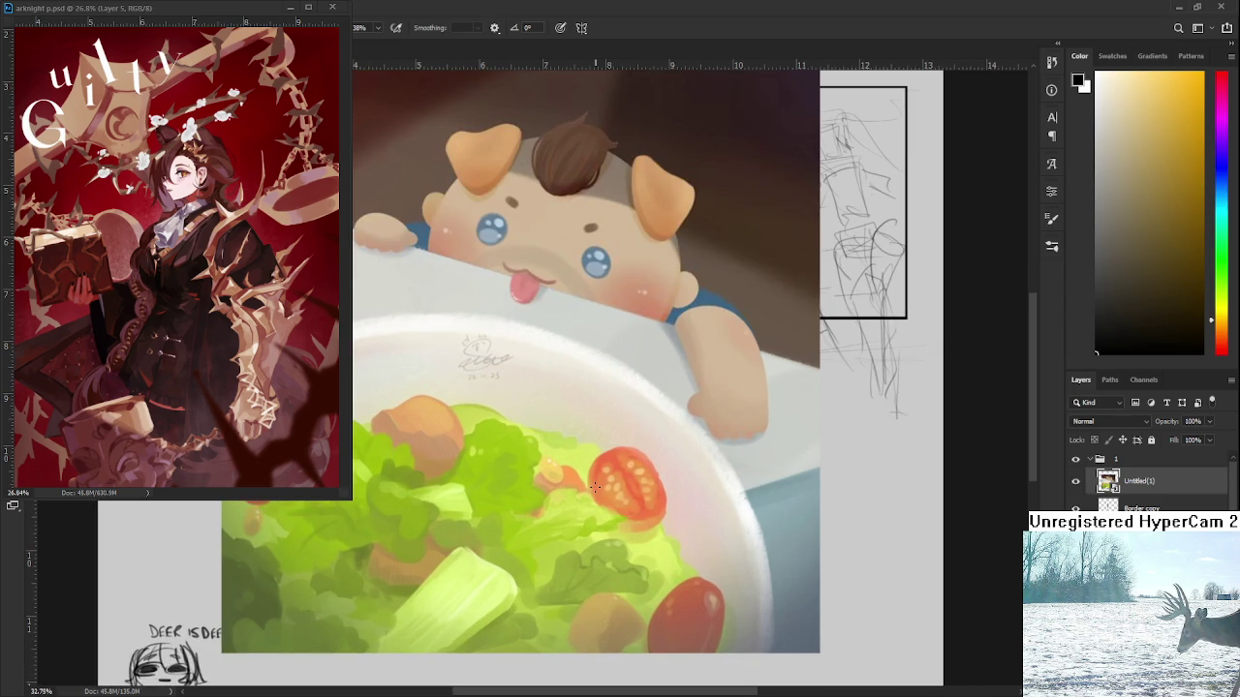
pyautogui.scroll(-1, 670, 455)
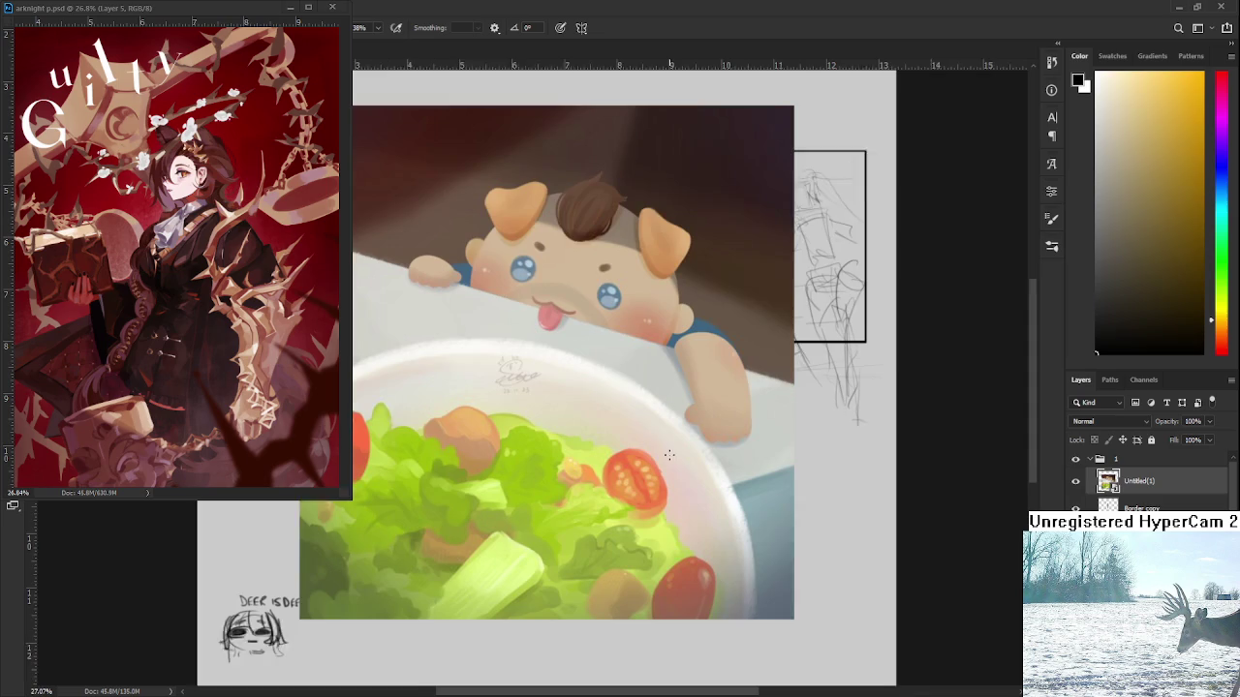
pyautogui.scroll(-1, 670, 455)
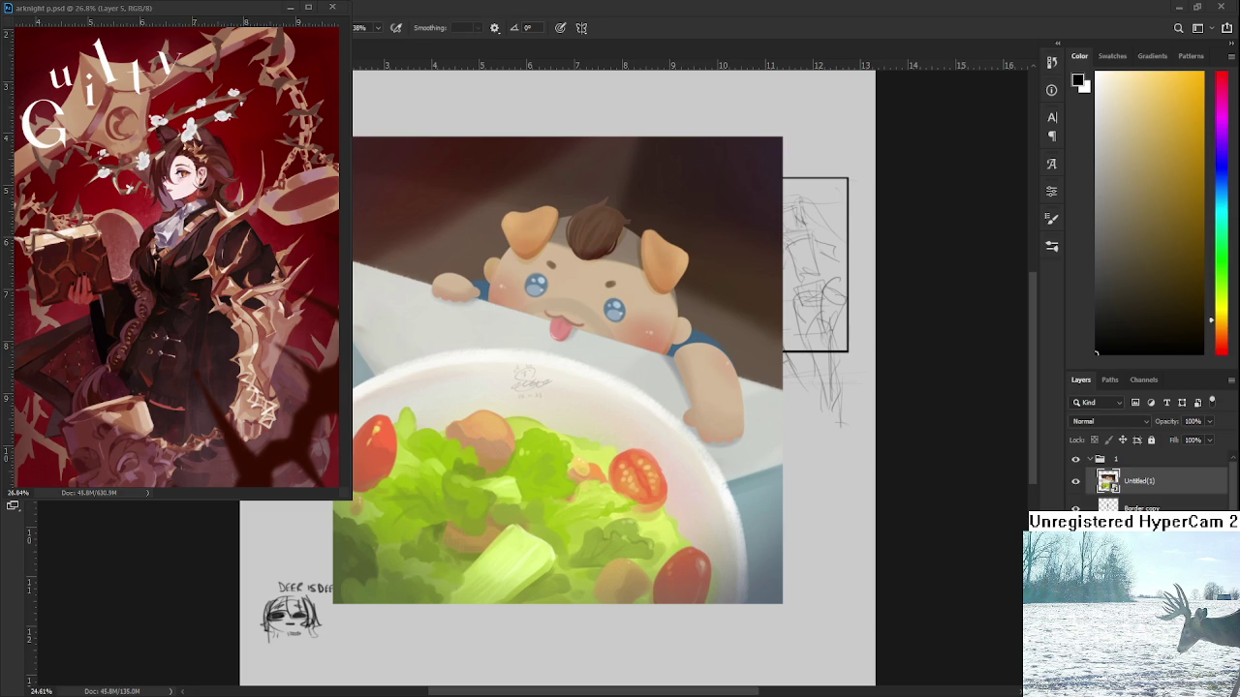
# Inspect the puppy and bowl up close, then add a new empty layer above
pyautogui.scroll(3, 581, 429)
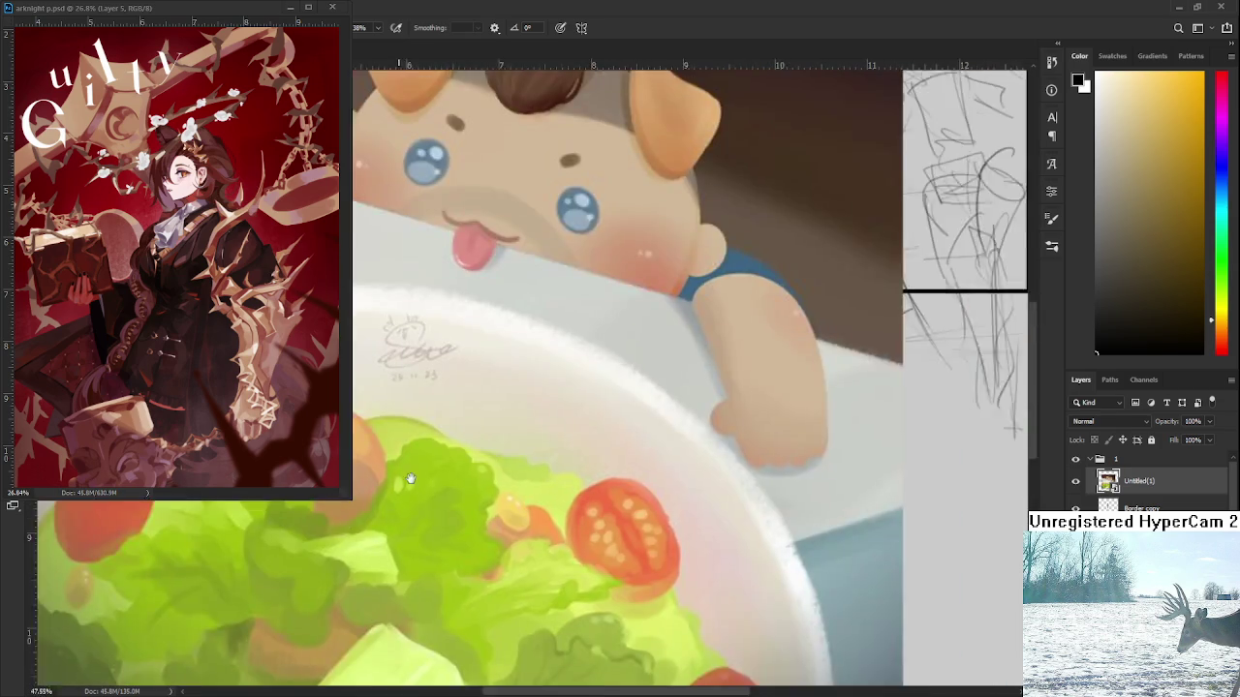
pyautogui.moveTo(399, 437); pyautogui.dragTo(500, 426)
pyautogui.scroll(-2, 500, 426)
pyautogui.scroll(-2, 500, 426)
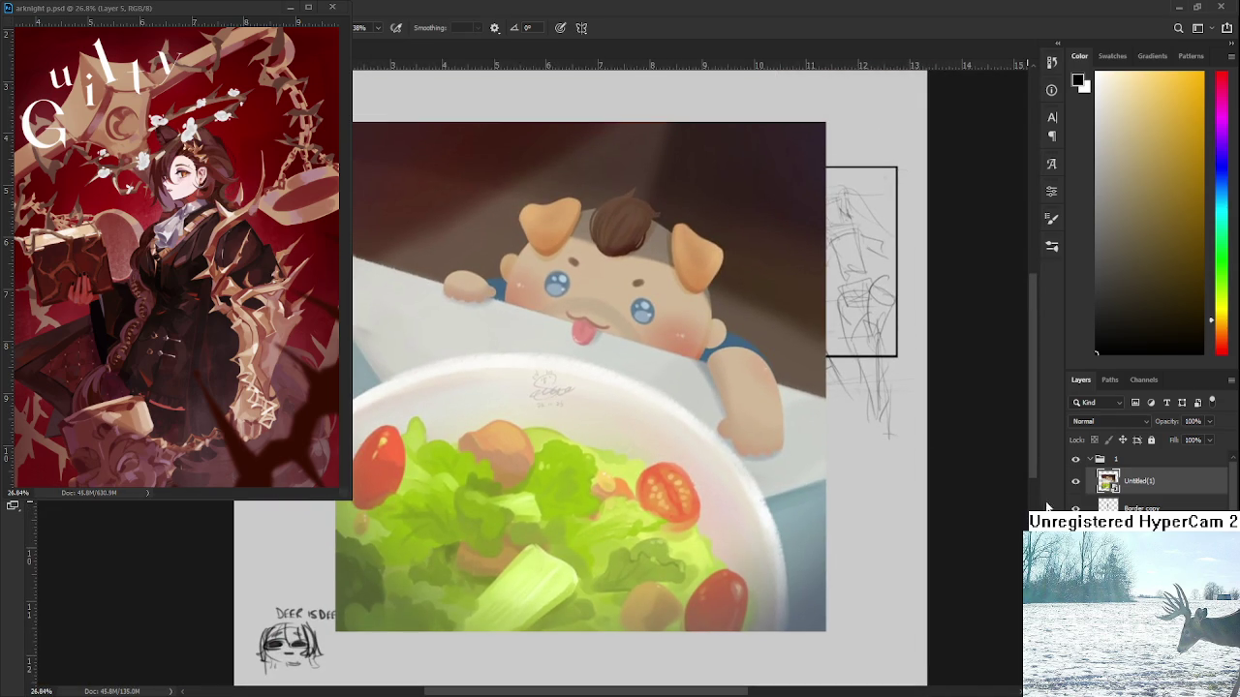
pyautogui.hotkey('ctrl', 'shift', 'alt', 'n')
# Doodle a heart, undo it, then delete the doodle and pasted painting layers
pyautogui.moveTo(467, 351)
pyautogui.mouseDown()
pyautogui.moveTo(418, 330)
pyautogui.moveTo(481, 360)
pyautogui.moveTo(452, 329)
pyautogui.moveTo(475, 347)
pyautogui.mouseUp()
pyautogui.hotkey('ctrl', 'z')
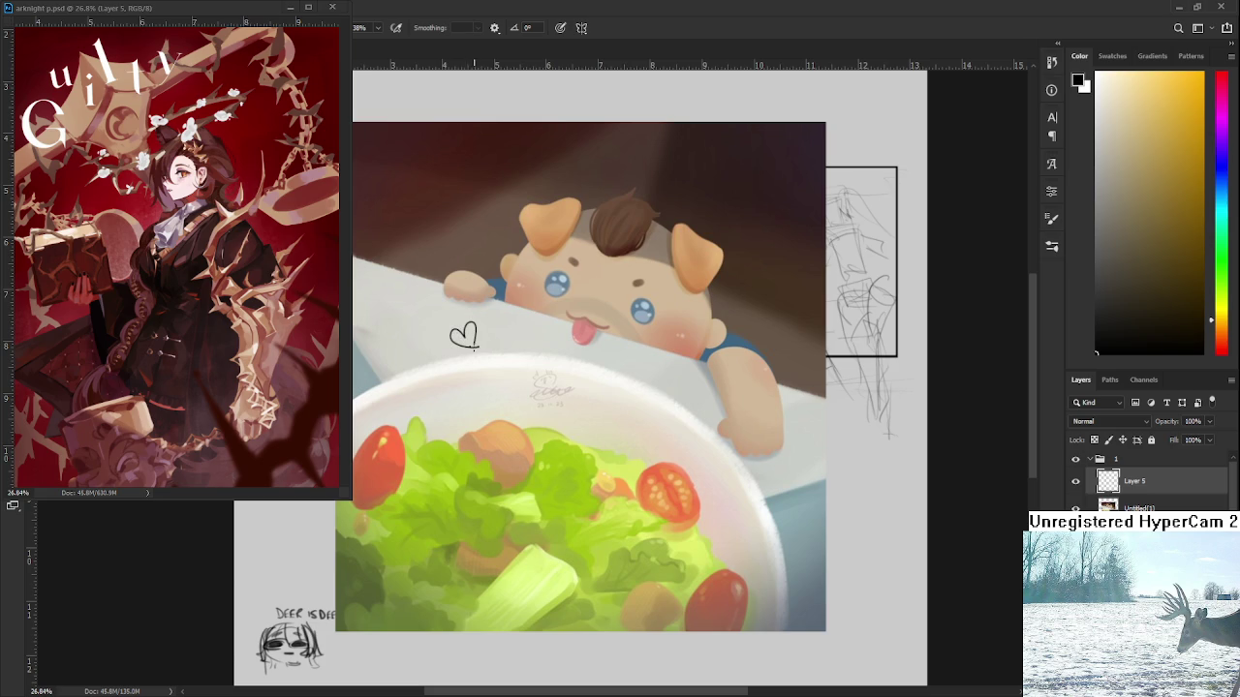
pyautogui.hotkey('ctrl', 'z')
pyautogui.moveTo(453, 330)
pyautogui.mouseDown()
pyautogui.moveTo(461, 358)
pyautogui.moveTo(481, 332)
pyautogui.moveTo(458, 350)
pyautogui.moveTo(479, 331)
pyautogui.moveTo(465, 346)
pyautogui.moveTo(446, 350)
pyautogui.moveTo(475, 330)
pyautogui.moveTo(430, 348)
pyautogui.moveTo(471, 325)
pyautogui.mouseUp()
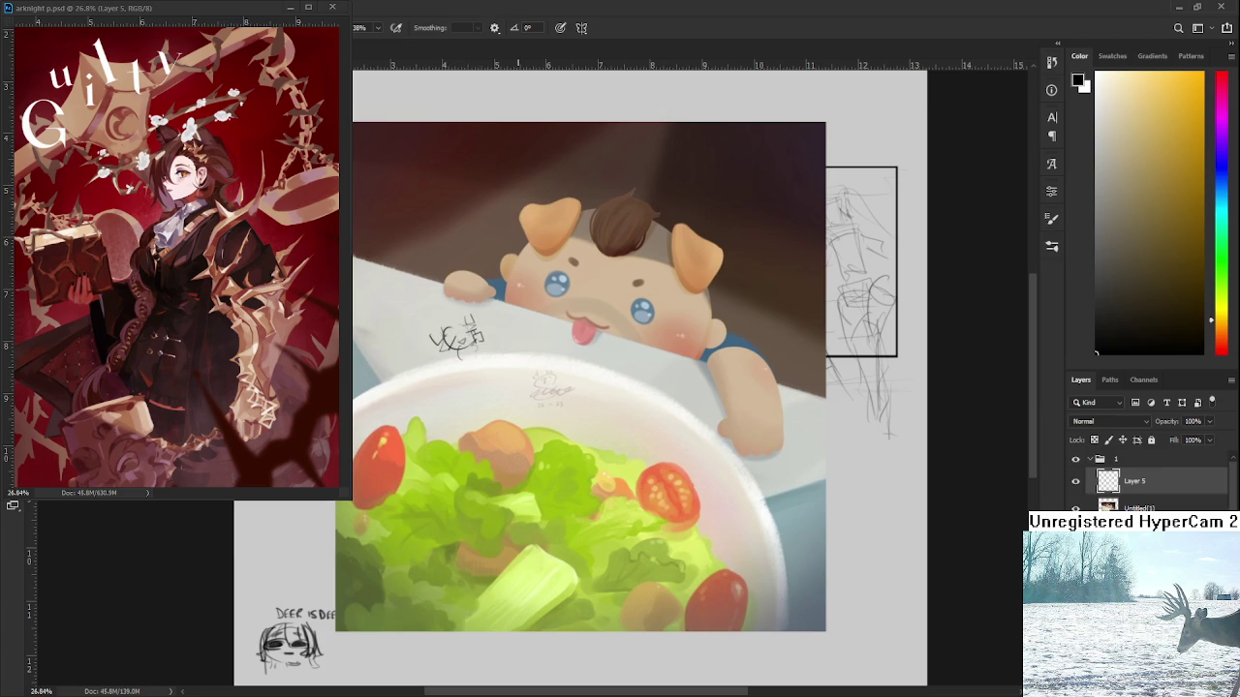
pyautogui.click(1114, 480)
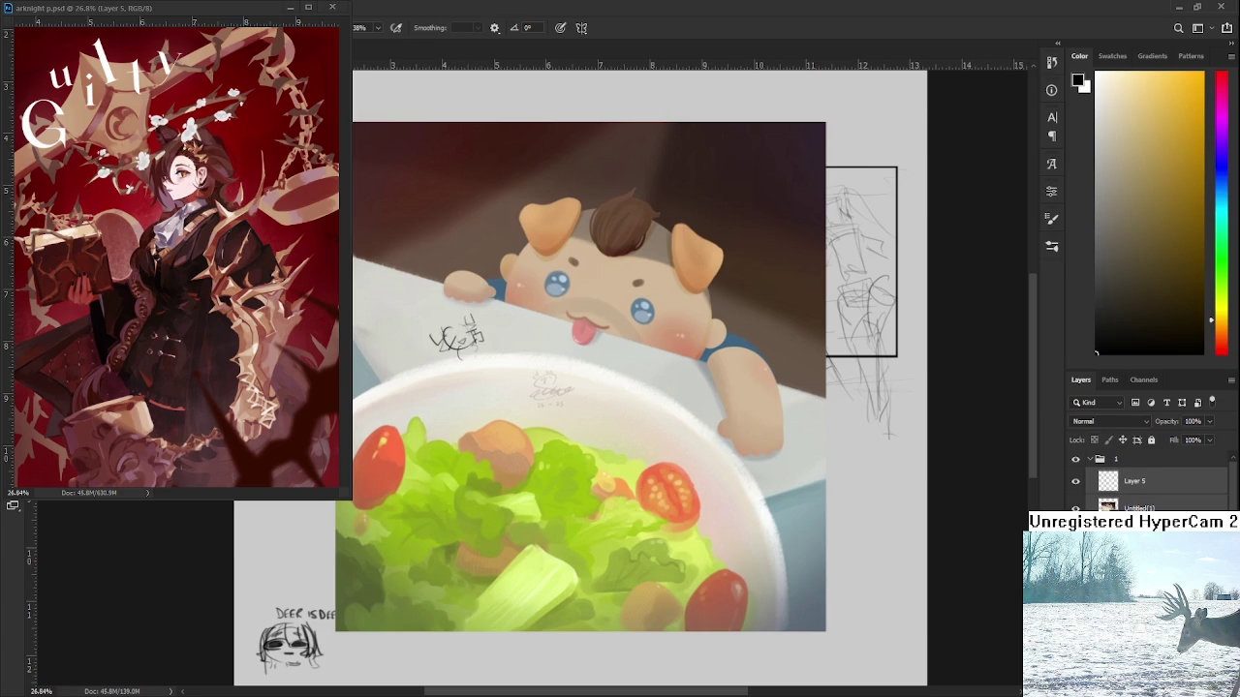
pyautogui.press('Delete')
pyautogui.moveTo(655, 420); pyautogui.dragTo(594, 468)
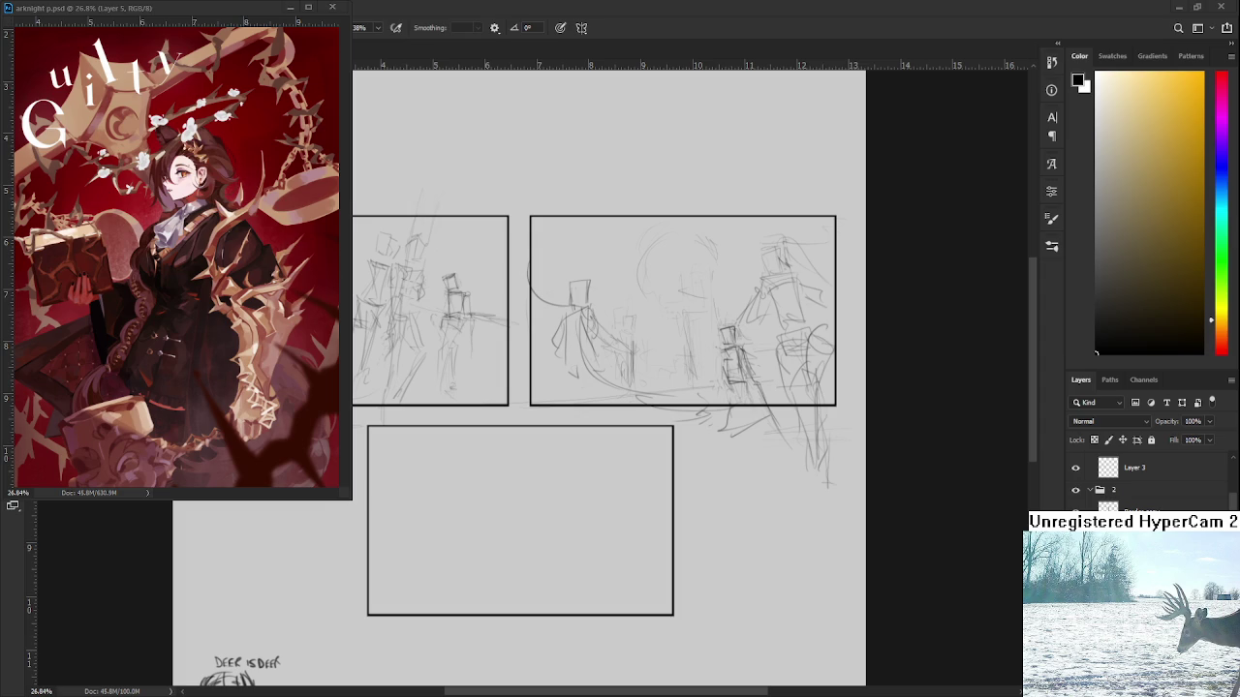
# Sketch a faint curved arc in the bottom panel, undoing stray strokes
pyautogui.scroll(3, 519, 472)
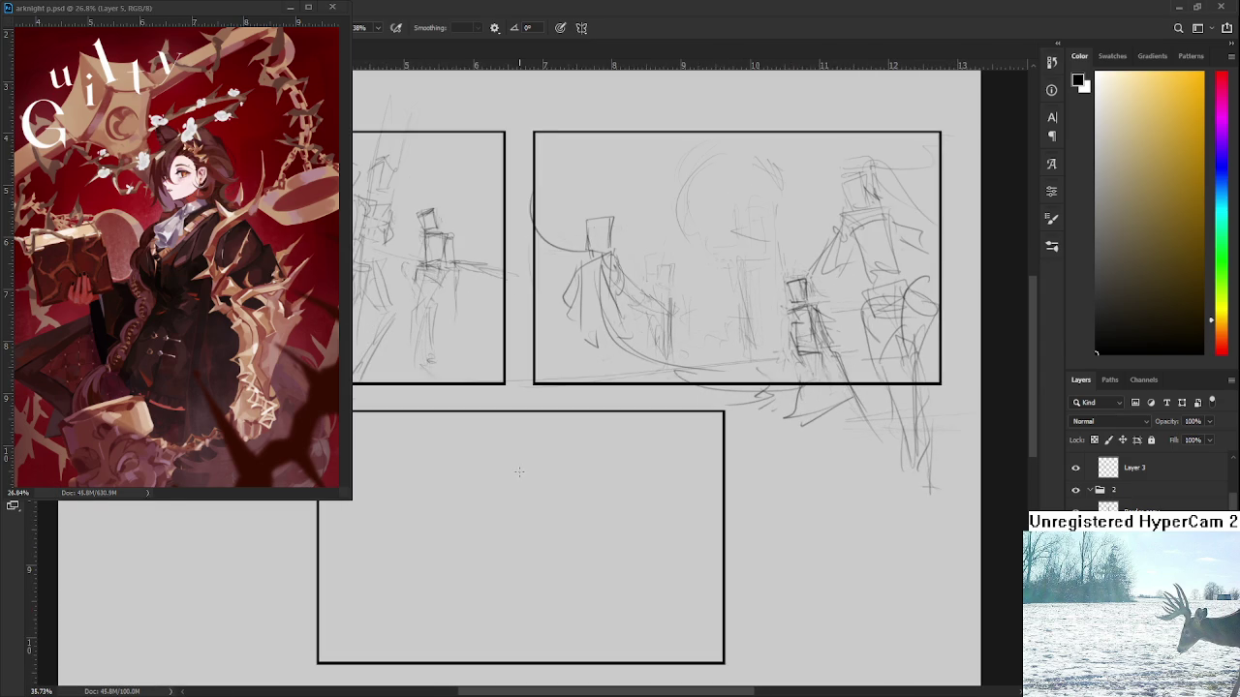
pyautogui.scroll(-2, 520, 472)
pyautogui.moveTo(451, 418); pyautogui.dragTo(554, 469)
pyautogui.hotkey('ctrl', 'z')
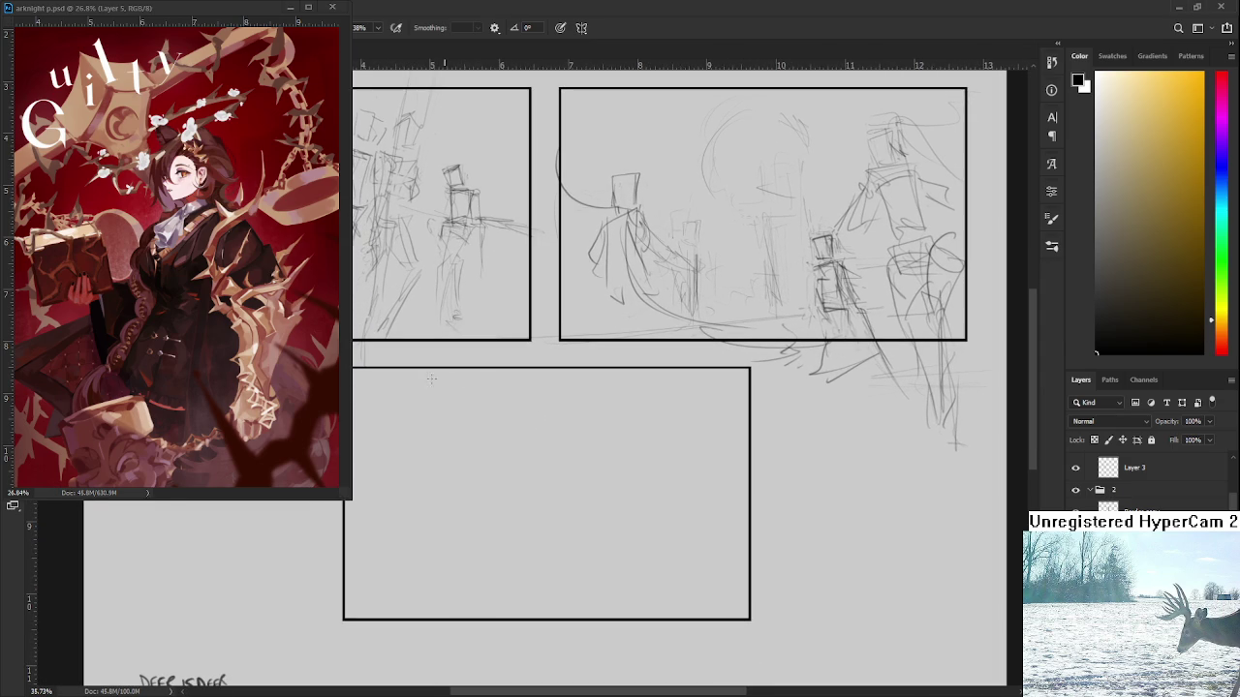
pyautogui.moveTo(421, 380); pyautogui.dragTo(538, 512)
pyautogui.hotkey('ctrl', 'z')
# Rough in a small figure with short strokes, undoing a stray diagonal line
pyautogui.moveTo(599, 448); pyautogui.dragTo(617, 396)
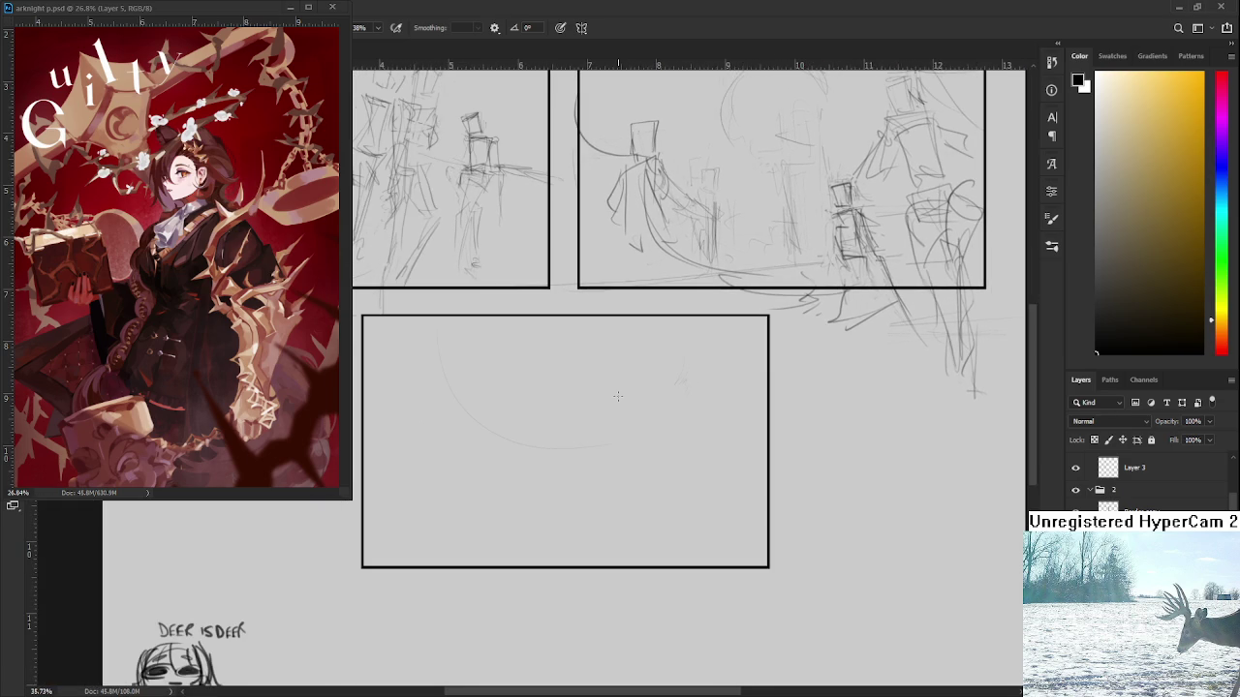
pyautogui.hotkey('ctrl', 'z')
pyautogui.hotkey('ctrl', 'z')
pyautogui.moveTo(549, 404)
pyautogui.mouseDown()
pyautogui.moveTo(560, 433)
pyautogui.moveTo(598, 444)
pyautogui.moveTo(572, 484)
pyautogui.moveTo(585, 484)
pyautogui.moveTo(548, 488)
pyautogui.mouseUp()
pyautogui.moveTo(625, 504); pyautogui.dragTo(637, 511)
# Lasso the scribbled figure and nudge it into a new position with a transform
pyautogui.moveTo(562, 483); pyautogui.dragTo(613, 509)
pyautogui.press('l')
pyautogui.moveTo(610, 455); pyautogui.dragTo(606, 451)
pyautogui.hotkey('ctrl', 't')
pyautogui.moveTo(601, 384); pyautogui.dragTo(594, 391)
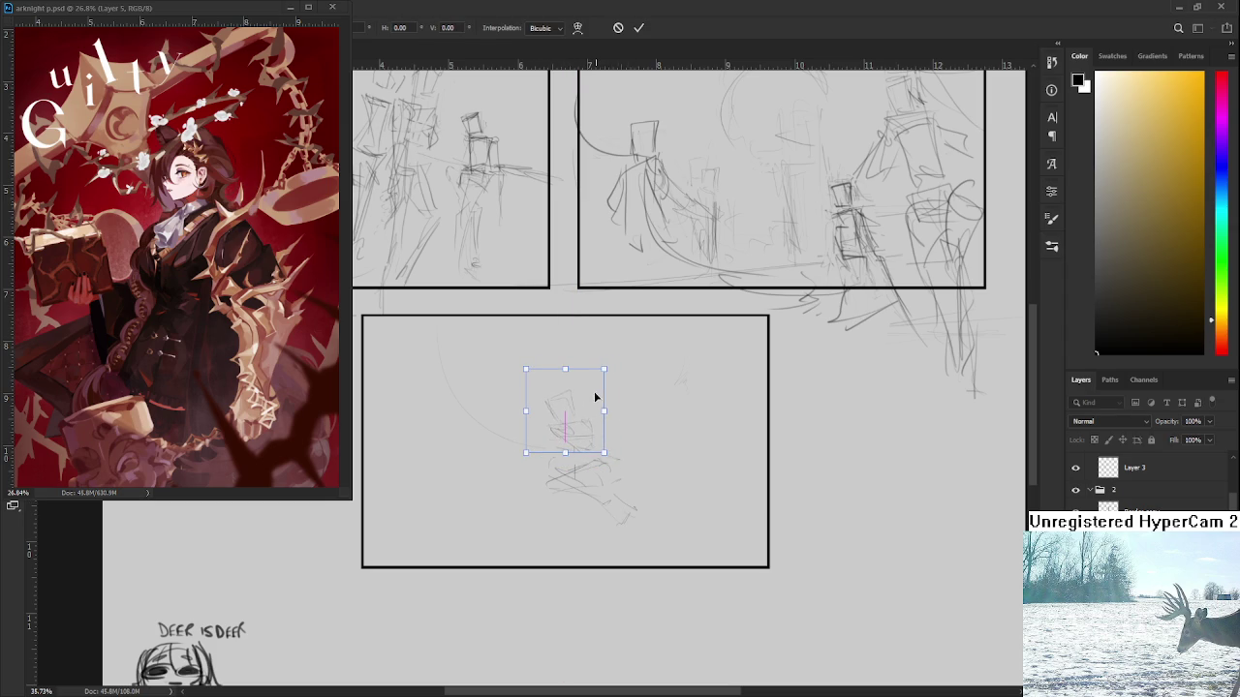
pyautogui.press('Return')
pyautogui.hotkey('ctrl', 'd')
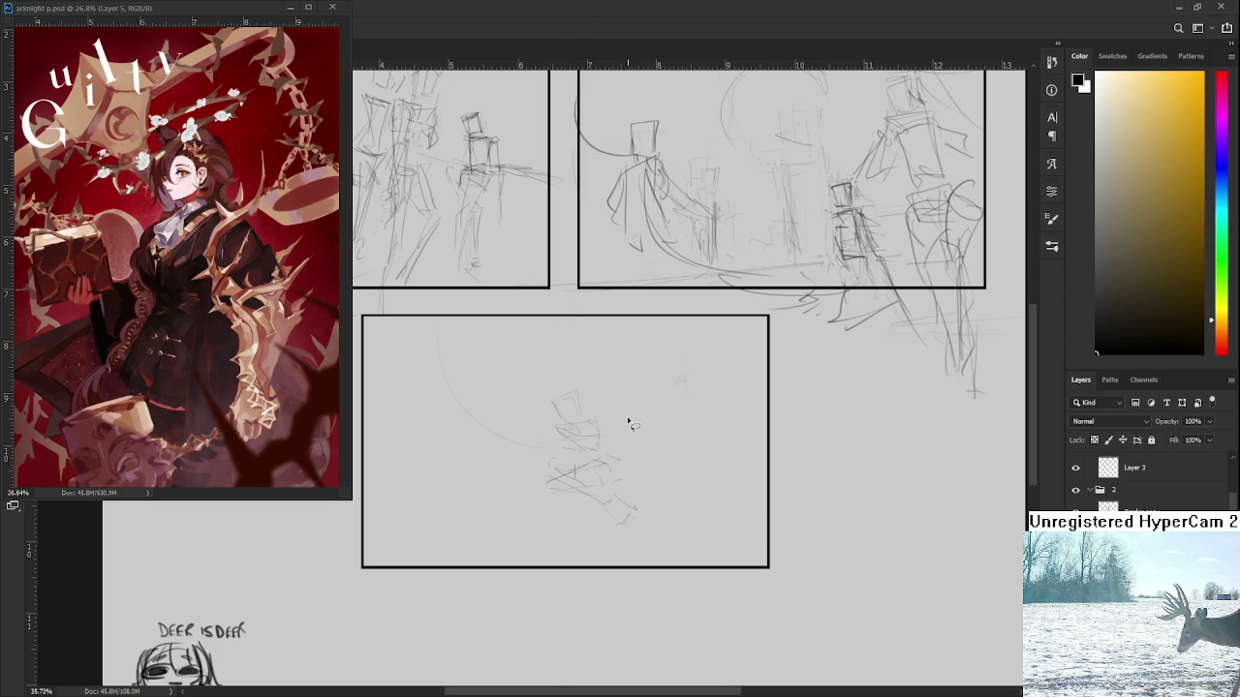
# Erase part of the figure's head and the stray scribbles below it, adding faint lines
pyautogui.press('e')
pyautogui.moveTo(577, 399); pyautogui.dragTo(561, 426)
pyautogui.press('b')
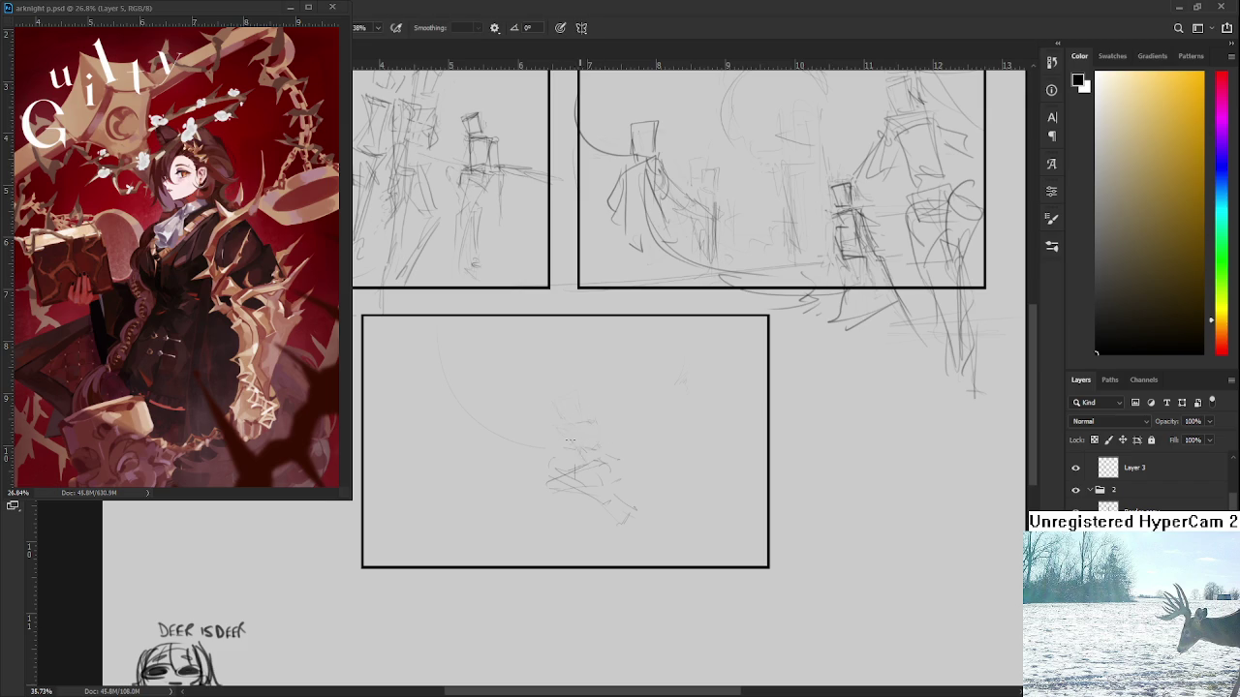
pyautogui.moveTo(574, 446); pyautogui.dragTo(608, 453)
pyautogui.press('e')
pyautogui.moveTo(591, 479)
pyautogui.mouseDown()
pyautogui.moveTo(545, 487)
pyautogui.moveTo(607, 495)
pyautogui.mouseUp()
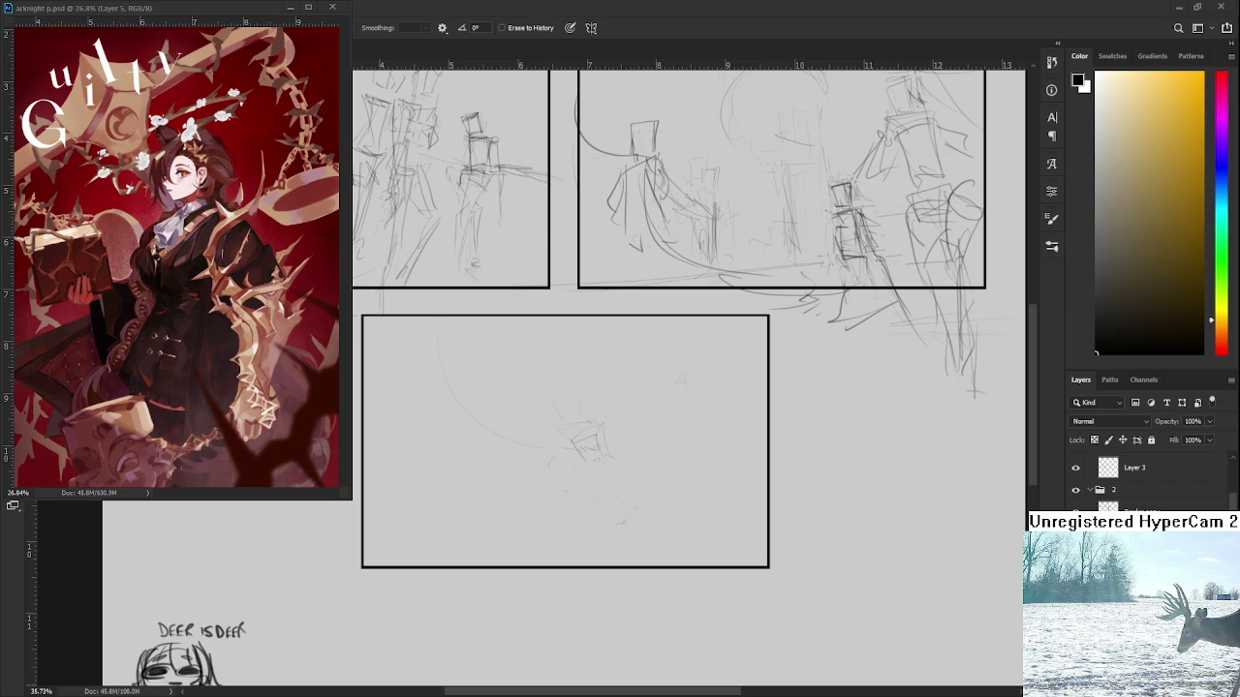
# Erase the faint figure strokes and draw a vertical line for the body
pyautogui.scroll(1, 693, 439)
pyautogui.scroll(1, 623, 436)
pyautogui.scroll(-1, 623, 437)
pyautogui.moveTo(623, 437)
pyautogui.mouseDown()
pyautogui.moveTo(539, 454)
pyautogui.moveTo(562, 443)
pyautogui.moveTo(562, 460)
pyautogui.mouseUp()
pyautogui.press('b')
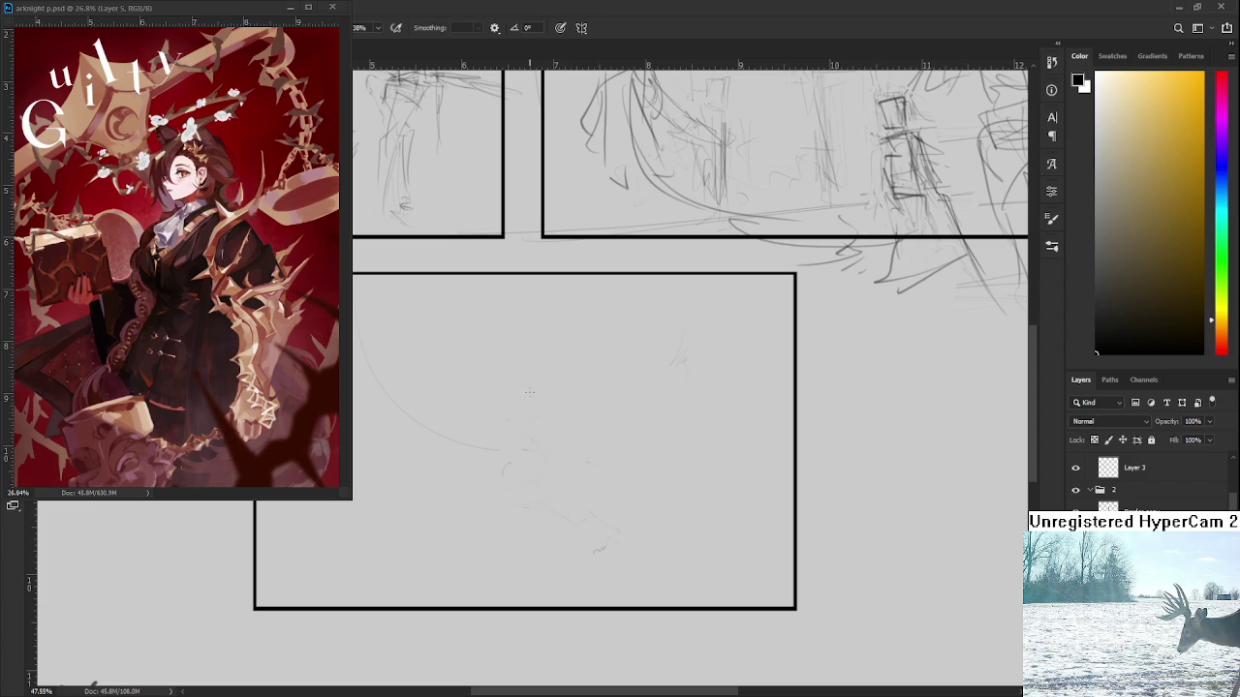
pyautogui.moveTo(535, 418)
pyautogui.mouseDown()
pyautogui.moveTo(531, 372)
pyautogui.moveTo(550, 356)
pyautogui.moveTo(576, 381)
pyautogui.moveTo(545, 359)
pyautogui.moveTo(535, 381)
pyautogui.moveTo(550, 420)
pyautogui.moveTo(554, 408)
pyautogui.moveTo(564, 473)
pyautogui.mouseUp()
pyautogui.press('e')
pyautogui.press('b')
# Extend the figure's lower body, add a top arc and a long blade curve
pyautogui.moveTo(560, 414)
pyautogui.mouseDown()
pyautogui.moveTo(581, 432)
pyautogui.moveTo(553, 491)
pyautogui.moveTo(554, 479)
pyautogui.mouseUp()
pyautogui.moveTo(568, 432); pyautogui.dragTo(560, 461)
pyautogui.moveTo(564, 399)
pyautogui.mouseDown()
pyautogui.moveTo(595, 377)
pyautogui.moveTo(579, 358)
pyautogui.mouseUp()
pyautogui.moveTo(638, 388)
pyautogui.mouseDown()
pyautogui.moveTo(678, 473)
pyautogui.moveTo(658, 560)
pyautogui.mouseUp()
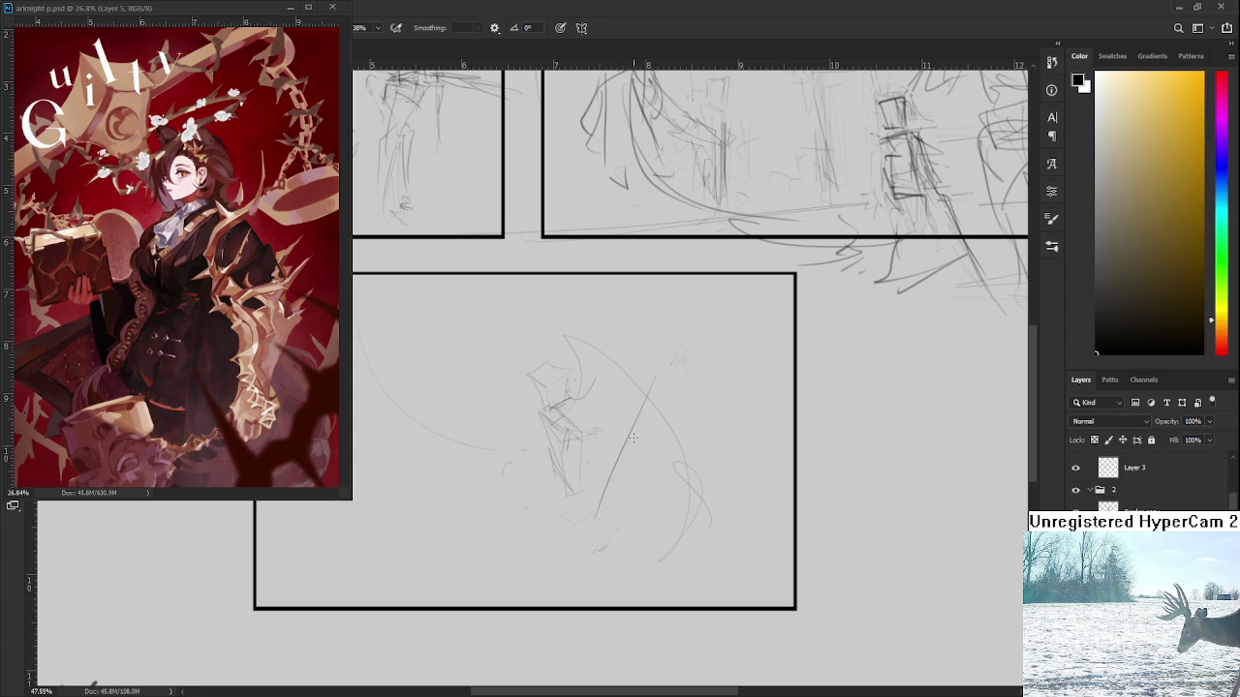
pyautogui.moveTo(582, 437); pyautogui.dragTo(601, 488)
pyautogui.moveTo(581, 434); pyautogui.dragTo(592, 461)
# Add diagonal strokes and long sweeping curves along the panel bottom and left side
pyautogui.moveTo(617, 523); pyautogui.dragTo(632, 530)
pyautogui.moveTo(661, 450)
pyautogui.mouseDown()
pyautogui.moveTo(596, 567)
pyautogui.moveTo(610, 533)
pyautogui.moveTo(552, 578)
pyautogui.mouseUp()
pyautogui.moveTo(545, 566)
pyautogui.mouseDown()
pyautogui.moveTo(645, 550)
pyautogui.moveTo(502, 547)
pyautogui.mouseUp()
pyautogui.moveTo(475, 376)
pyautogui.mouseDown()
pyautogui.moveTo(661, 570)
pyautogui.moveTo(692, 559)
pyautogui.mouseUp()
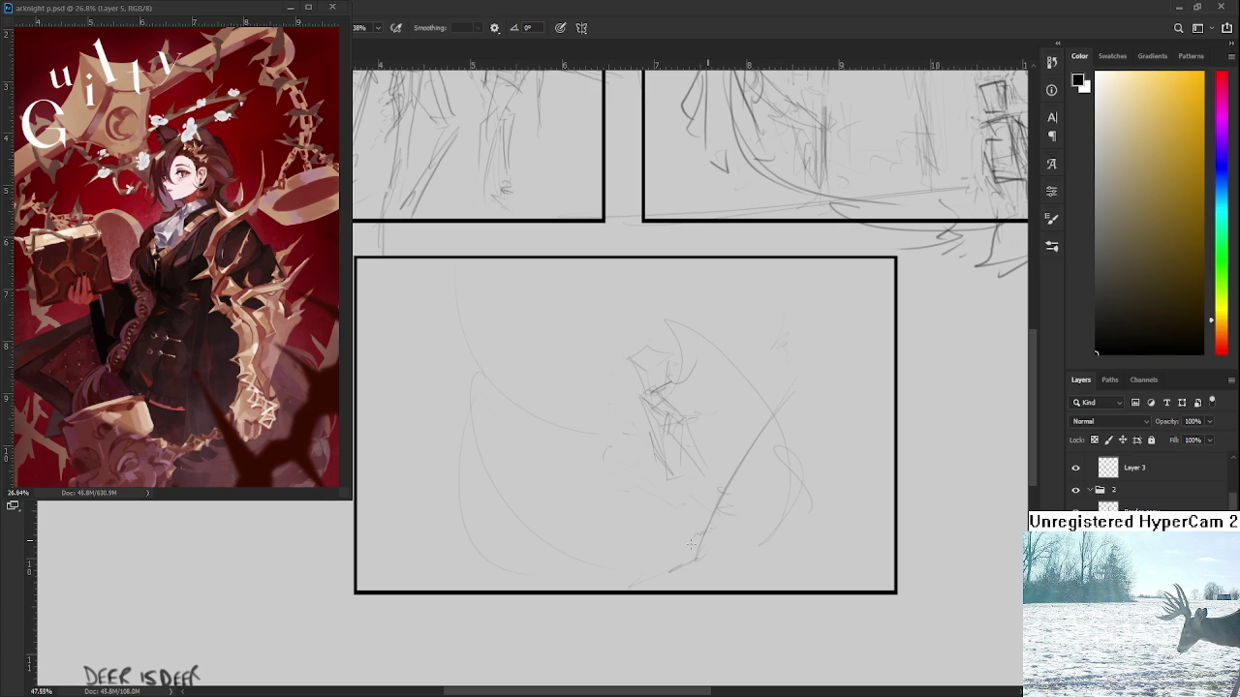
pyautogui.moveTo(659, 481); pyautogui.dragTo(678, 468)
# Zoom out and write 'BRB' beside the bottom panel
pyautogui.scroll(-1, 487, 422)
pyautogui.scroll(-1, 487, 422)
pyautogui.scroll(-1, 487, 422)
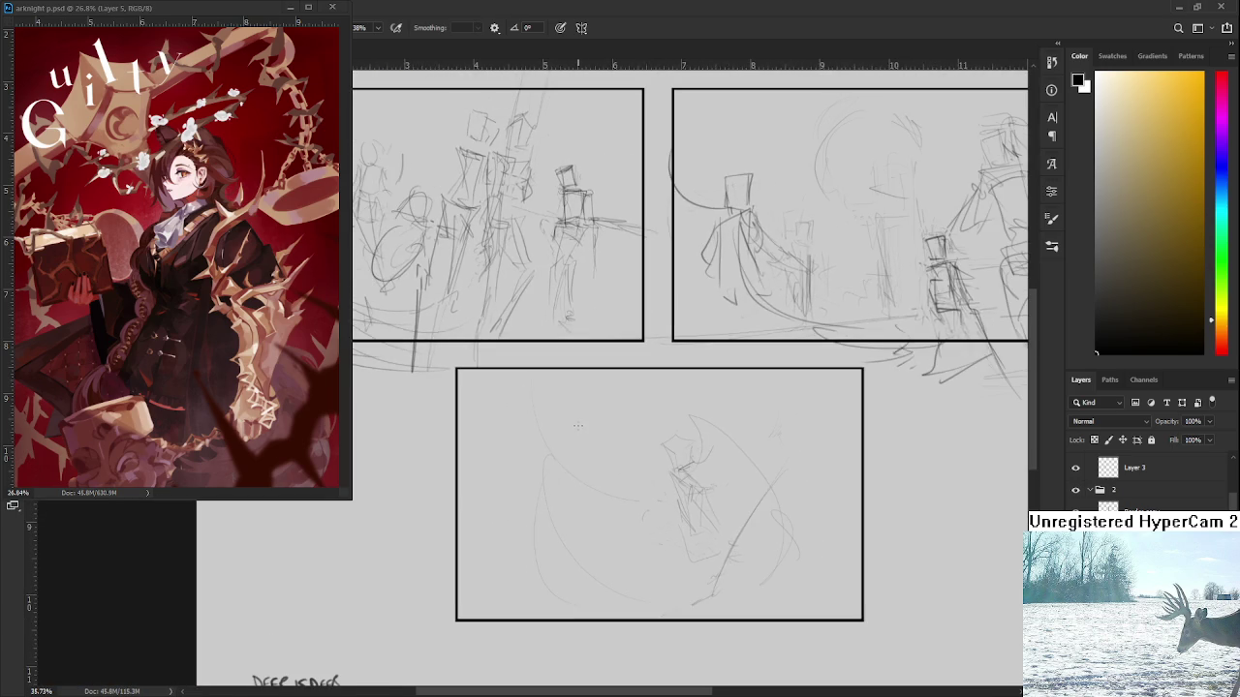
pyautogui.scroll(-1, 487, 422)
pyautogui.moveTo(415, 426)
pyautogui.mouseDown()
pyautogui.moveTo(420, 469)
pyautogui.moveTo(479, 455)
pyautogui.mouseUp()
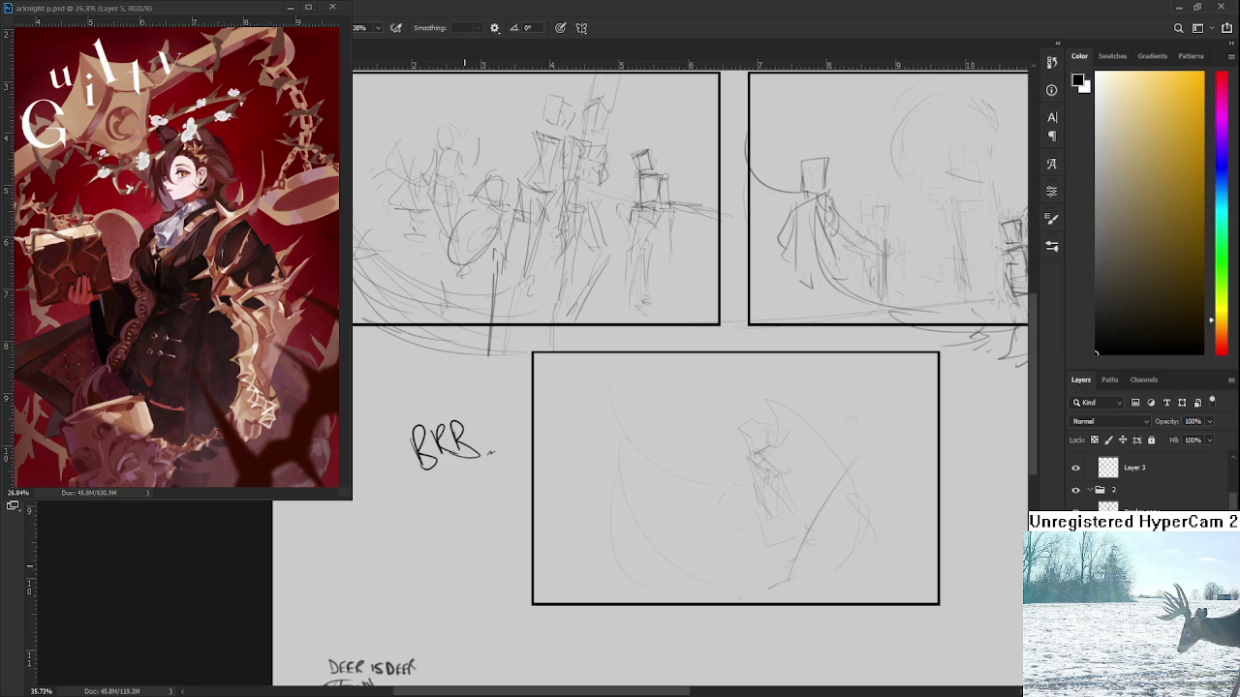
# Remove the BRR note and zoom in on the bottom panel
pyautogui.moveTo(475, 428); pyautogui.dragTo(503, 451)
pyautogui.hotkey('ctrl', 'z')
pyautogui.hotkey('ctrl', 'z')
pyautogui.hotkey('ctrl', 'z')
pyautogui.moveTo(684, 476); pyautogui.dragTo(561, 471)
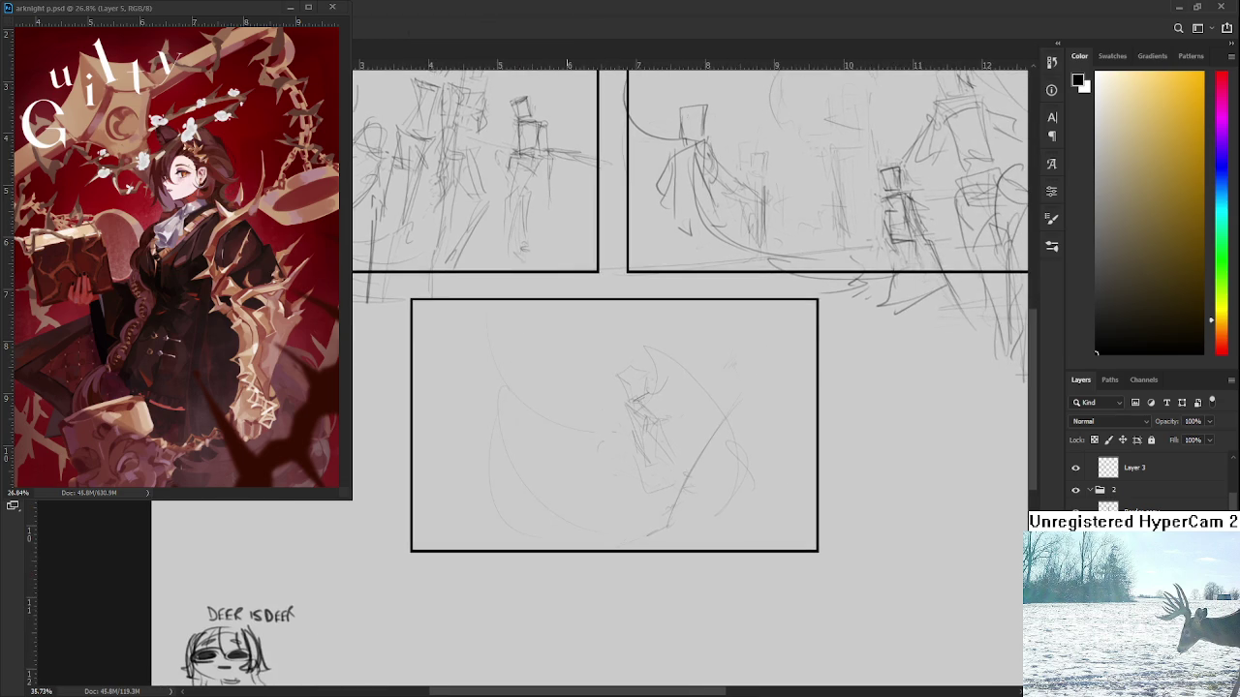
pyautogui.scroll(2, 562, 420)
pyautogui.scroll(2, 606, 435)
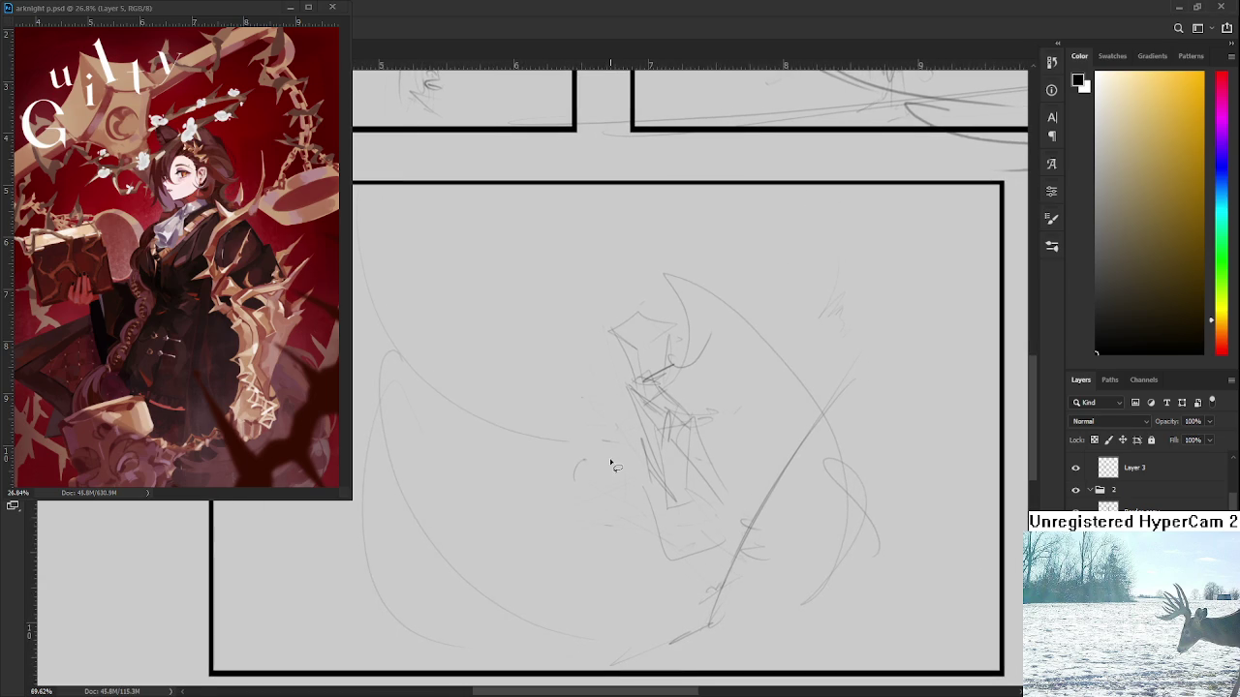
pyautogui.moveTo(593, 472); pyautogui.dragTo(595, 476)
# Lasso the bottom-panel fighter's head sketch and rotate it to a tilt
pyautogui.moveTo(628, 389); pyautogui.dragTo(598, 316)
pyautogui.hotkey('ctrl', 't')
pyautogui.moveTo(672, 341); pyautogui.dragTo(659, 343)
pyautogui.press('Return')
pyautogui.hotkey('ctrl', 'd')
pyautogui.press('b')
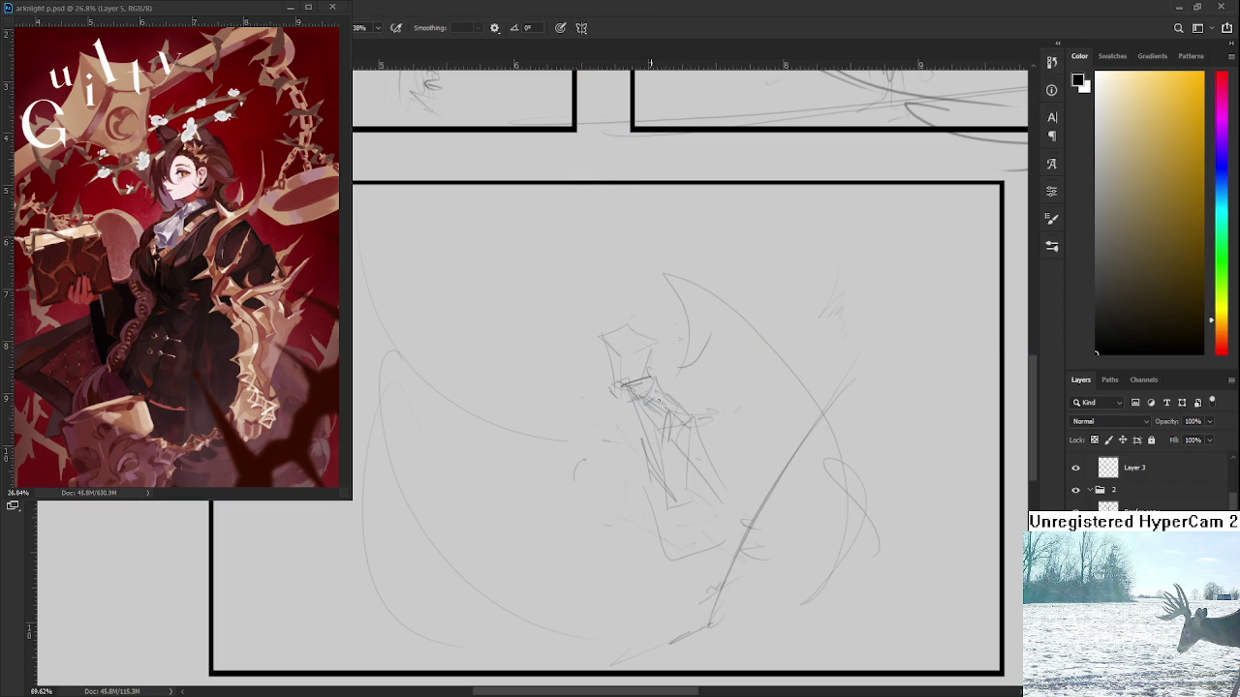
# Brush in the fighter's collar, torso, arm, hand and forearm lines
pyautogui.moveTo(643, 401); pyautogui.dragTo(659, 415)
pyautogui.moveTo(646, 380); pyautogui.dragTo(664, 391)
pyautogui.moveTo(670, 390)
pyautogui.mouseDown()
pyautogui.moveTo(707, 417)
pyautogui.moveTo(670, 440)
pyautogui.moveTo(668, 492)
pyautogui.mouseUp()
pyautogui.moveTo(627, 407)
pyautogui.mouseDown()
pyautogui.moveTo(663, 474)
pyautogui.moveTo(682, 457)
pyautogui.moveTo(598, 519)
pyautogui.mouseUp()
pyautogui.moveTo(688, 481)
pyautogui.mouseDown()
pyautogui.moveTo(629, 531)
pyautogui.moveTo(669, 564)
pyautogui.moveTo(666, 553)
pyautogui.mouseUp()
pyautogui.moveTo(658, 405); pyautogui.dragTo(606, 509)
pyautogui.scroll(1, 678, 552)
pyautogui.scroll(-2, 577, 472)
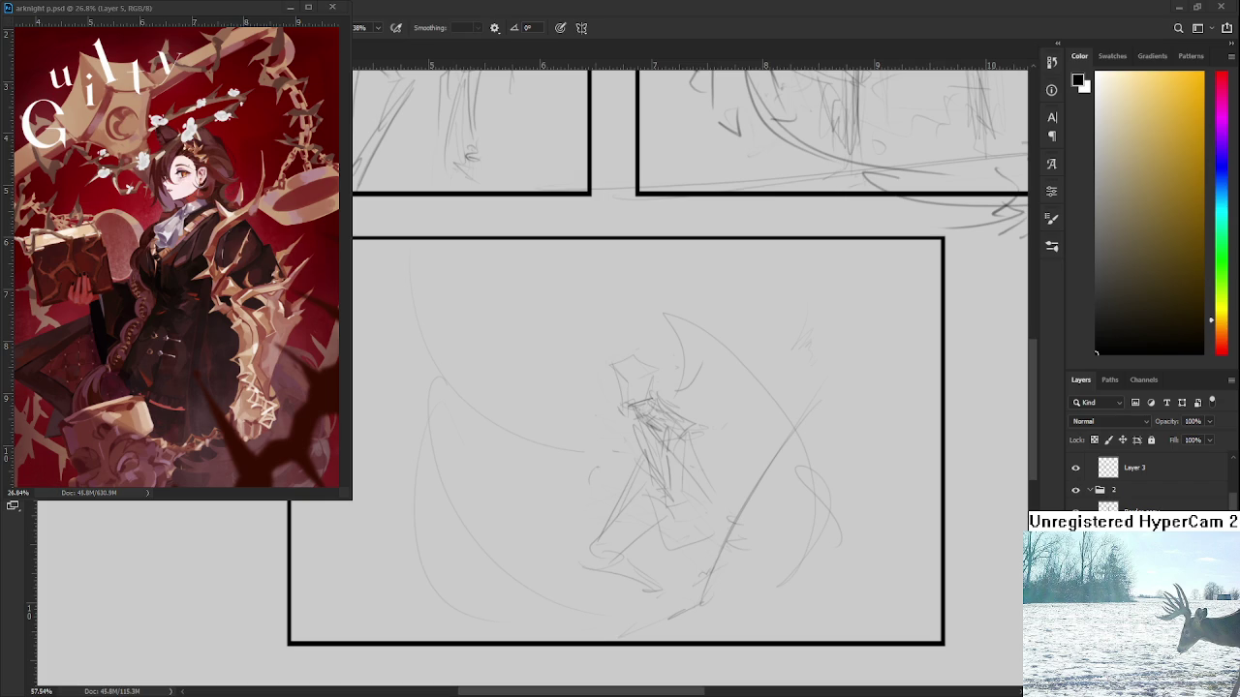
# Sketch the second fighter's boxy head and its limbs on the left
pyautogui.moveTo(533, 327)
pyautogui.mouseDown()
pyautogui.moveTo(520, 366)
pyautogui.moveTo(553, 381)
pyautogui.mouseUp()
pyautogui.hotkey('ctrl', 'z')
pyautogui.hotkey('ctrl', 'z')
pyautogui.moveTo(534, 322); pyautogui.dragTo(542, 365)
pyautogui.moveTo(533, 321)
pyautogui.mouseDown()
pyautogui.moveTo(566, 317)
pyautogui.moveTo(570, 369)
pyautogui.mouseUp()
pyautogui.moveTo(583, 360)
pyautogui.mouseDown()
pyautogui.moveTo(546, 376)
pyautogui.moveTo(561, 363)
pyautogui.moveTo(544, 330)
pyautogui.moveTo(558, 360)
pyautogui.moveTo(578, 313)
pyautogui.moveTo(604, 340)
pyautogui.mouseUp()
pyautogui.hotkey('ctrl', 'z')
pyautogui.moveTo(543, 370)
pyautogui.mouseDown()
pyautogui.moveTo(573, 393)
pyautogui.moveTo(604, 390)
pyautogui.moveTo(587, 432)
pyautogui.mouseUp()
# Adjust the second fighter's head with Free Transform and add a reaching arm stroke
pyautogui.press('l')
pyautogui.moveTo(567, 346); pyautogui.dragTo(547, 306)
pyautogui.hotkey('ctrl', 't')
pyautogui.press('Return')
pyautogui.press('b')
pyautogui.moveTo(533, 368)
pyautogui.mouseDown()
pyautogui.moveTo(510, 391)
pyautogui.moveTo(583, 346)
pyautogui.moveTo(672, 325)
pyautogui.mouseUp()
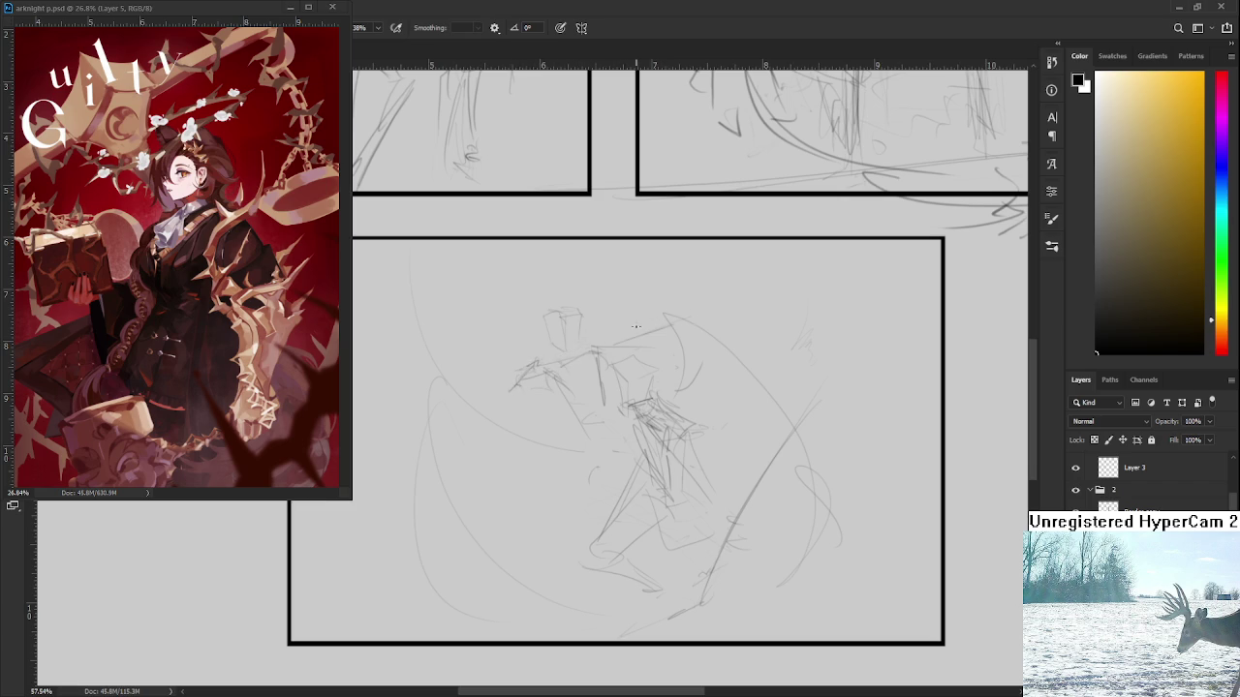
# Lasso the left fighter's head and scale it smaller with Free Transform
pyautogui.press('l')
pyautogui.moveTo(593, 349)
pyautogui.mouseDown()
pyautogui.moveTo(548, 310)
pyautogui.moveTo(587, 306)
pyautogui.mouseUp()
pyautogui.hotkey('ctrl', 't')
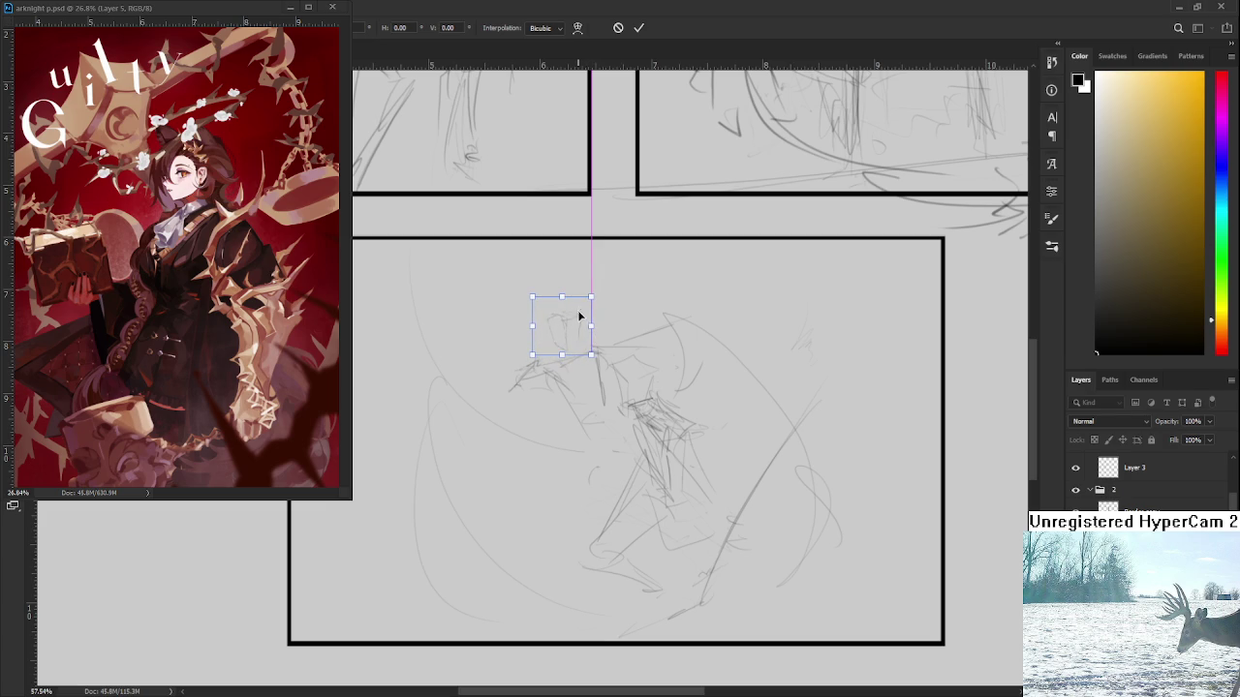
pyautogui.press('Return')
pyautogui.press('b')
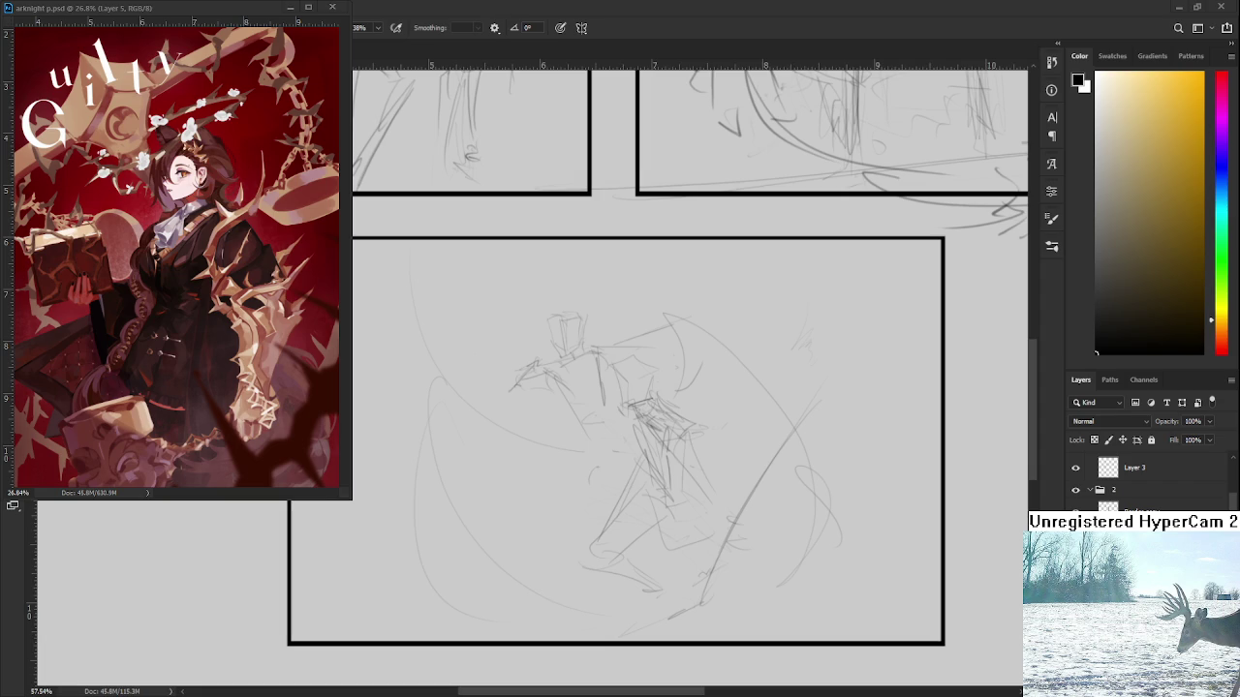
pyautogui.scroll(-2, 597, 366)
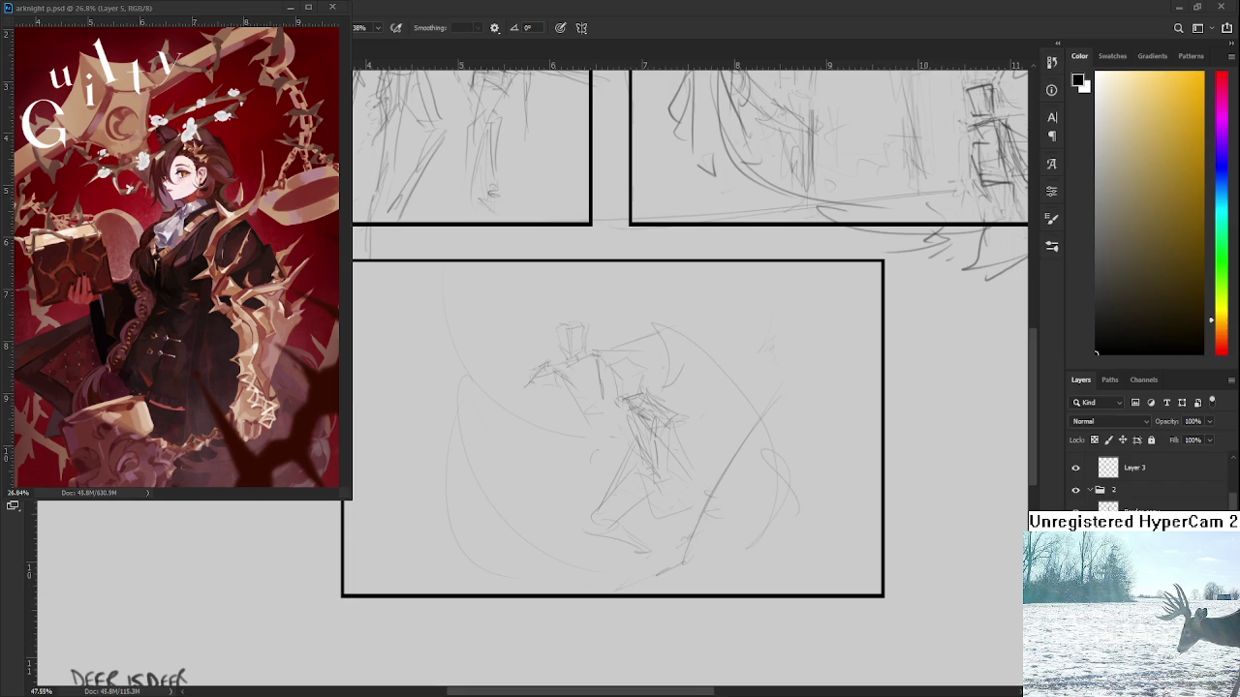
pyautogui.scroll(-3, 534, 379)
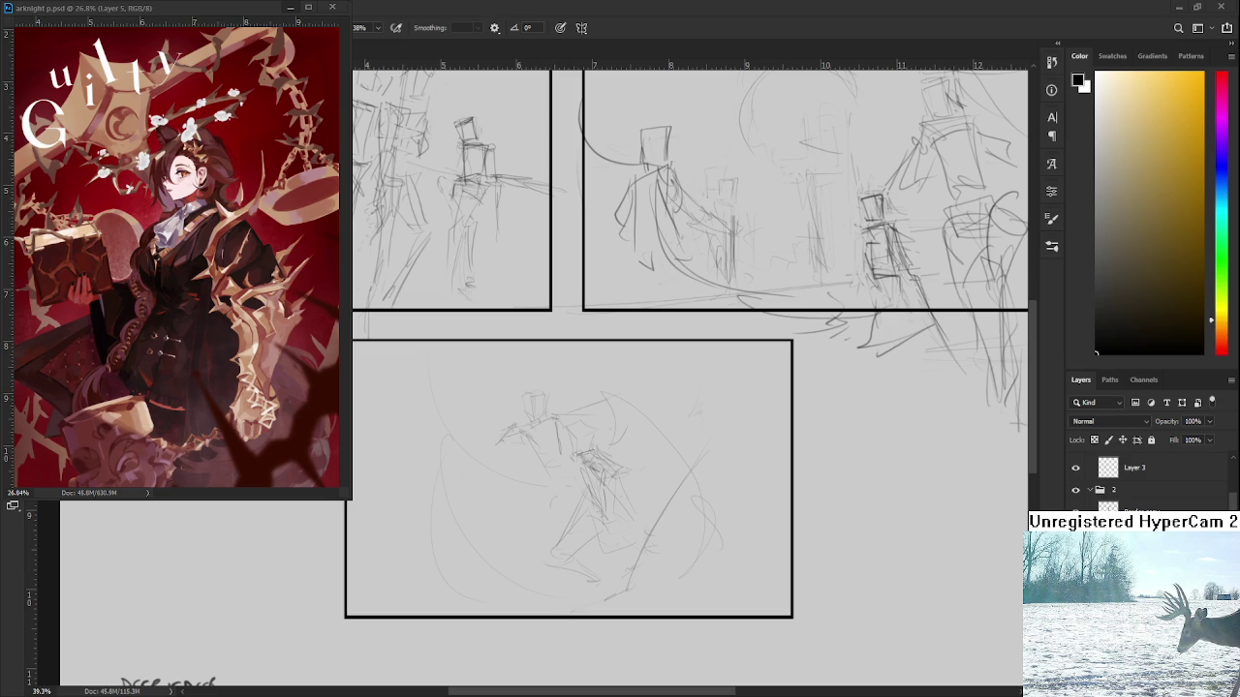
# Minimize the arknight p.psd window and open Raid.psd from the recent files
pyautogui.click(290, 8)
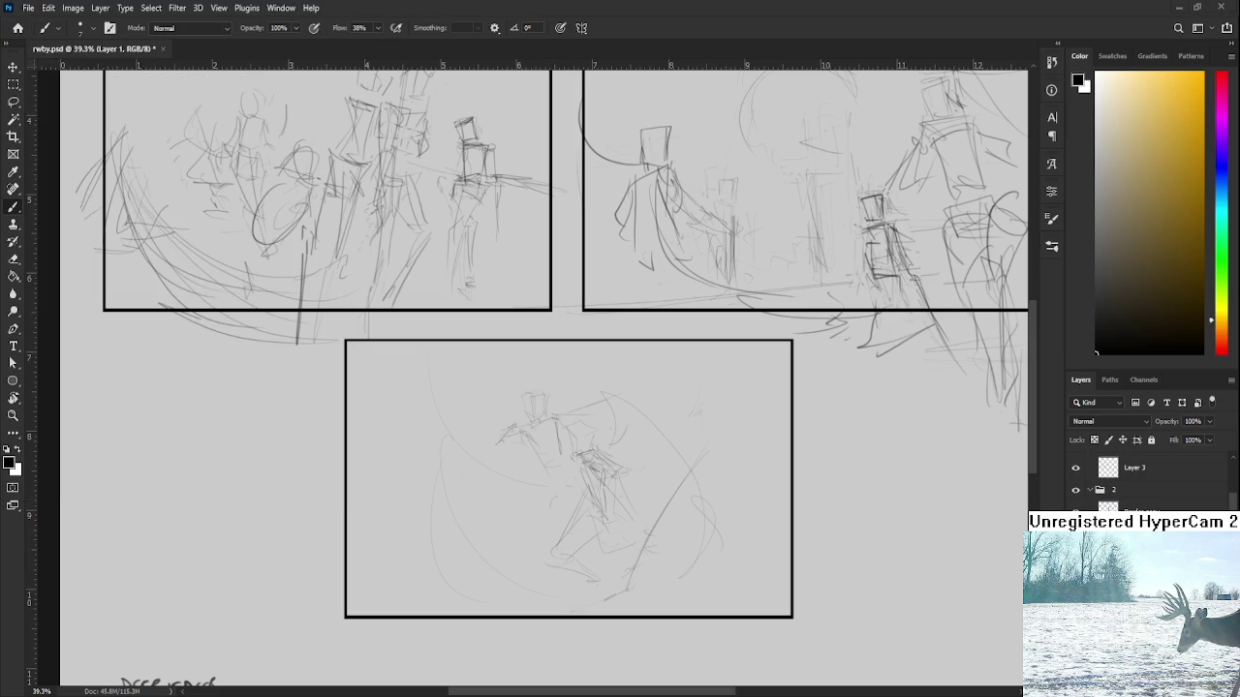
pyautogui.click(18, 28)
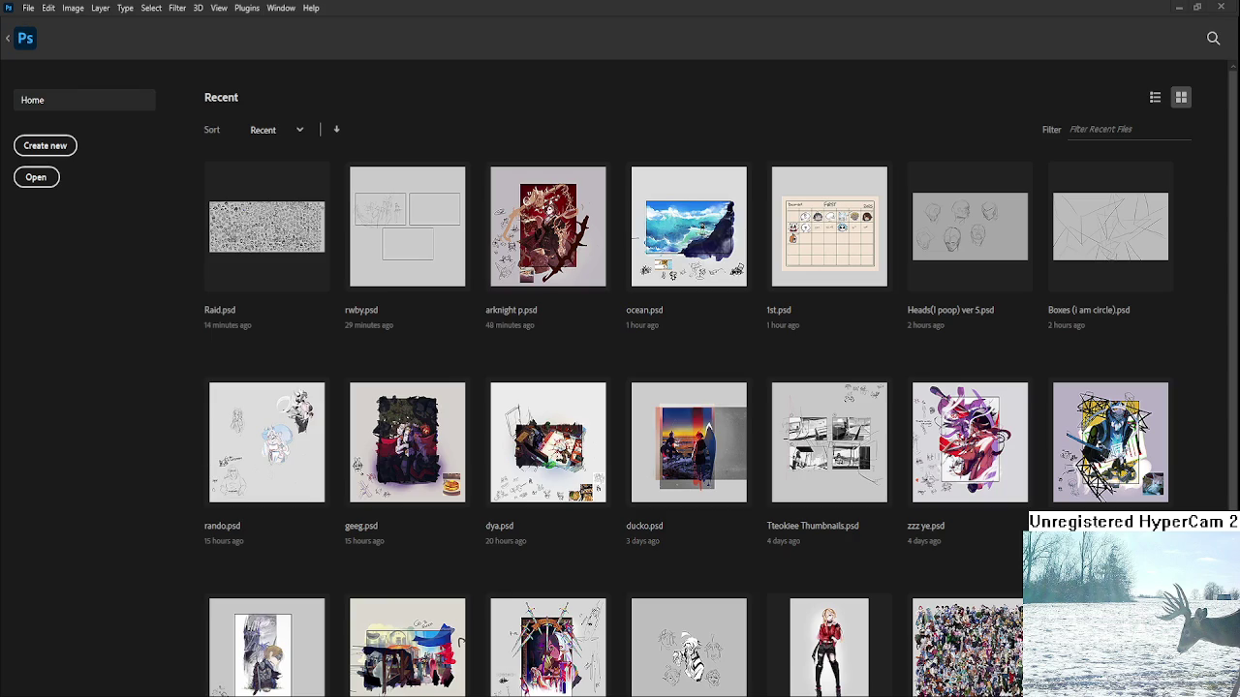
pyautogui.click(267, 226)
pyautogui.scroll(3, 322, 304)
pyautogui.scroll(2, 323, 304)
# Pan and zoom Raid.psd to center its middle doodles
pyautogui.moveTo(323, 304); pyautogui.dragTo(579, 358)
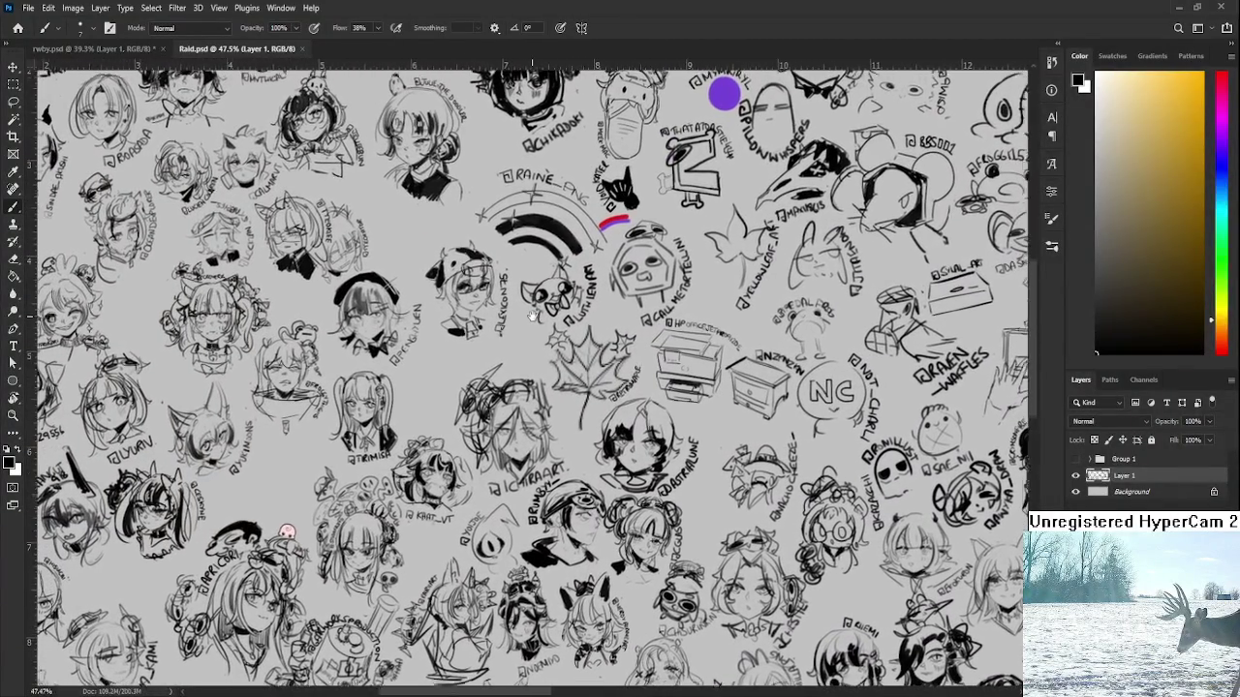
pyautogui.scroll(2, 580, 359)
pyautogui.scroll(2, 502, 378)
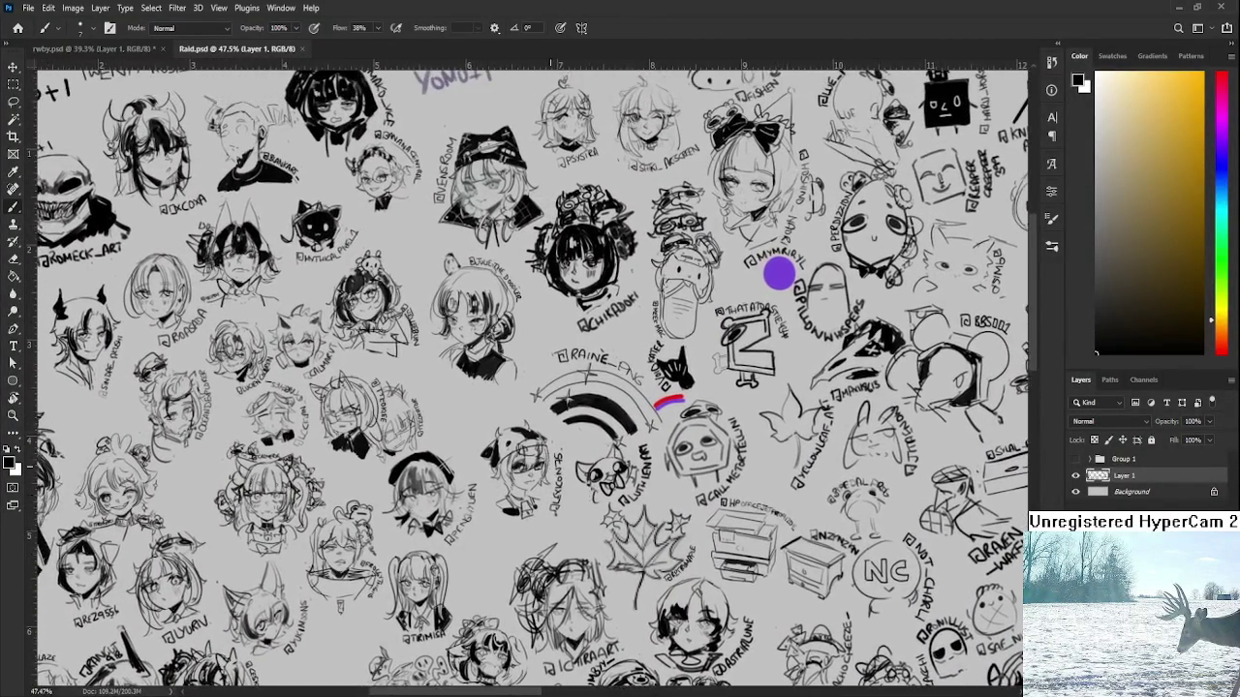
pyautogui.scroll(-1, 503, 377)
pyautogui.scroll(-1, 590, 304)
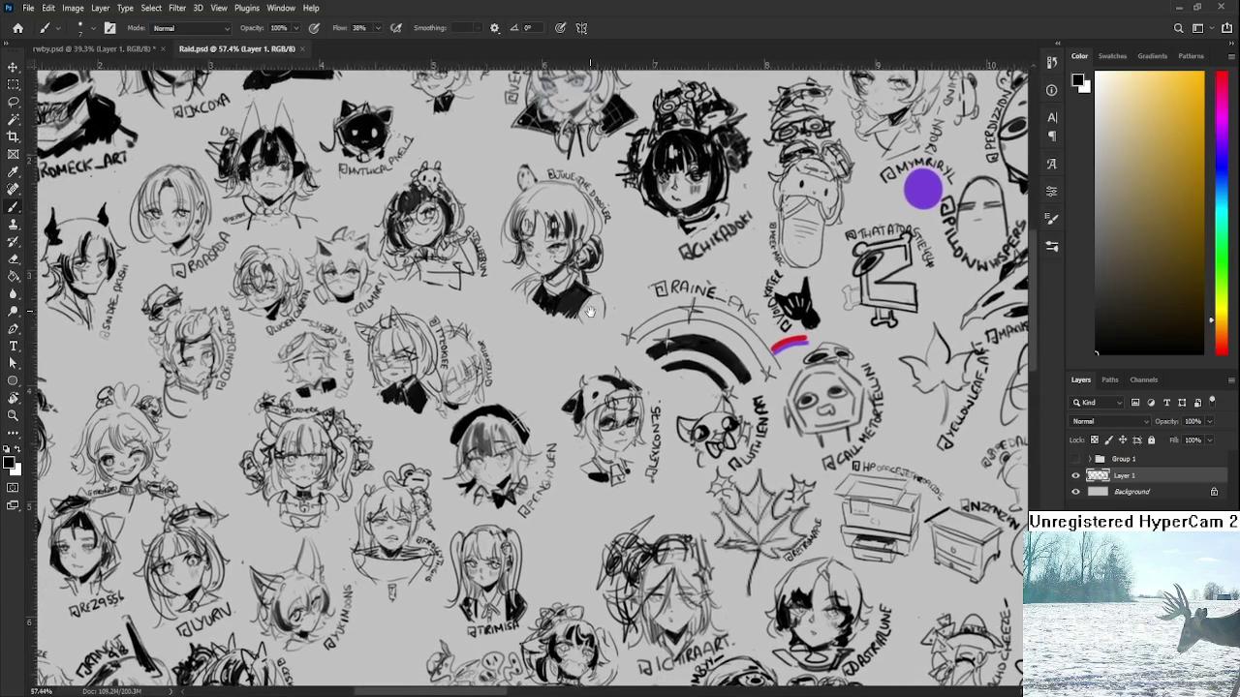
pyautogui.moveTo(590, 304); pyautogui.dragTo(523, 498)
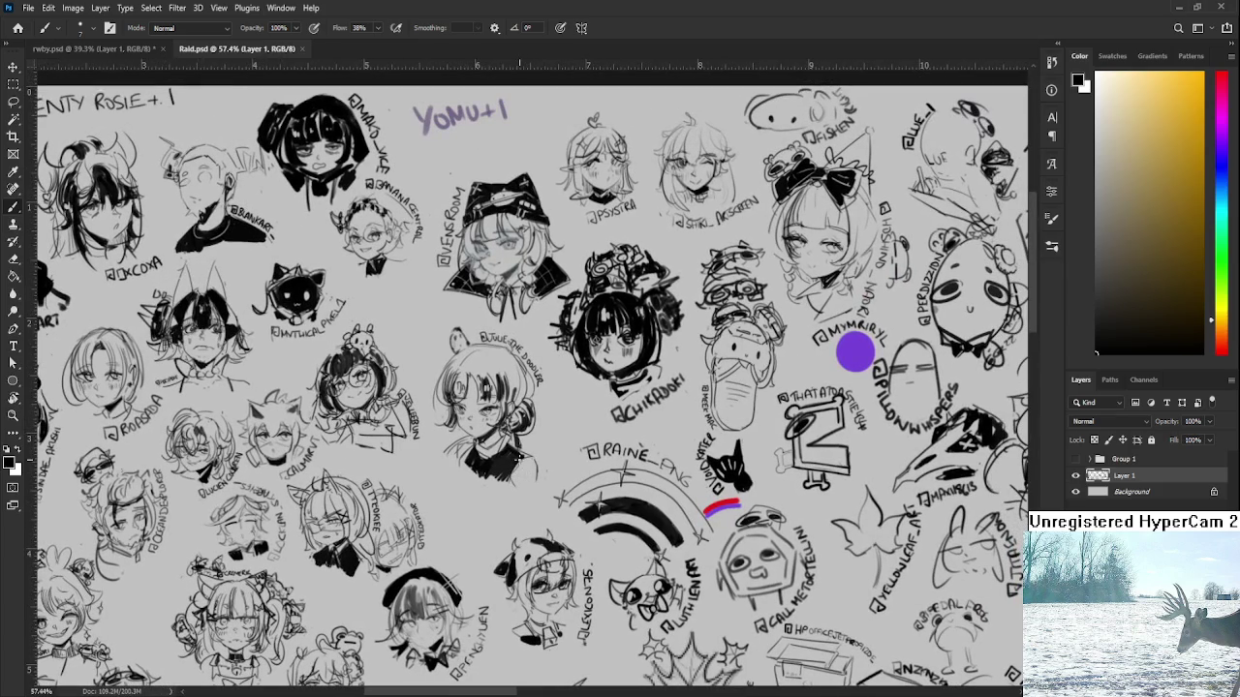
# Lasso the central girl's head doodle, scale it to about 82.5%, and deselect
pyautogui.press('l')
pyautogui.moveTo(444, 327); pyautogui.dragTo(572, 464)
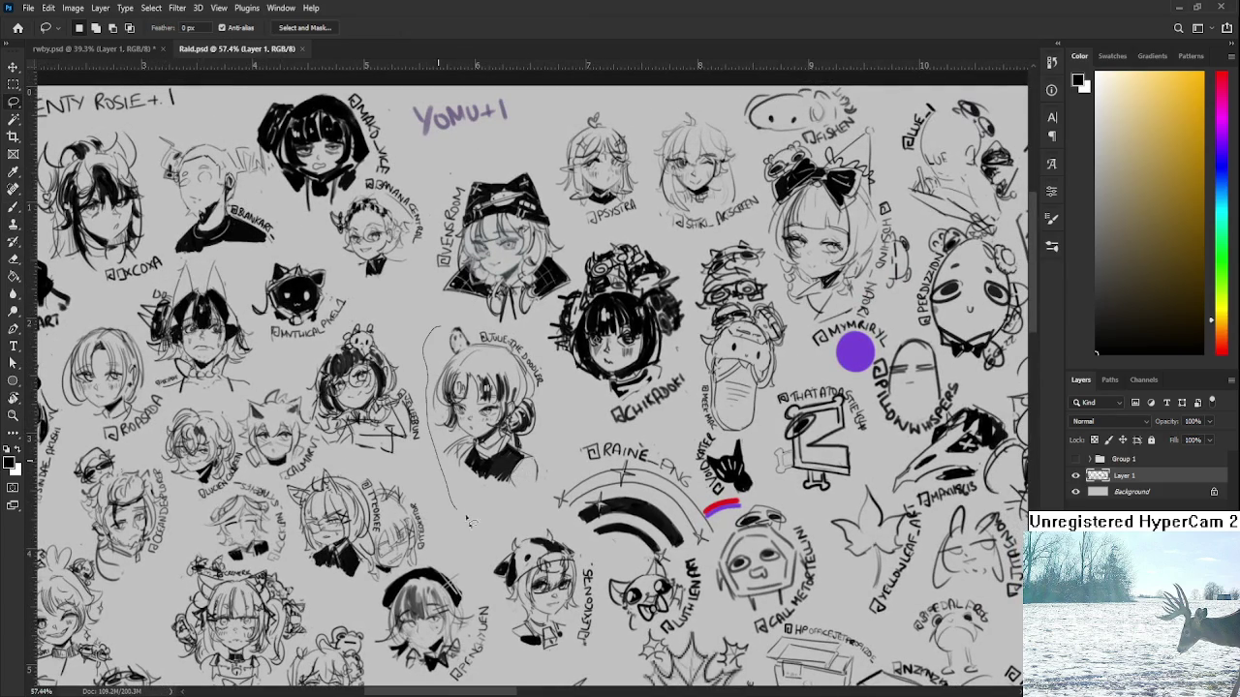
pyautogui.moveTo(571, 464); pyautogui.dragTo(445, 325)
pyautogui.hotkey('ctrl', 't')
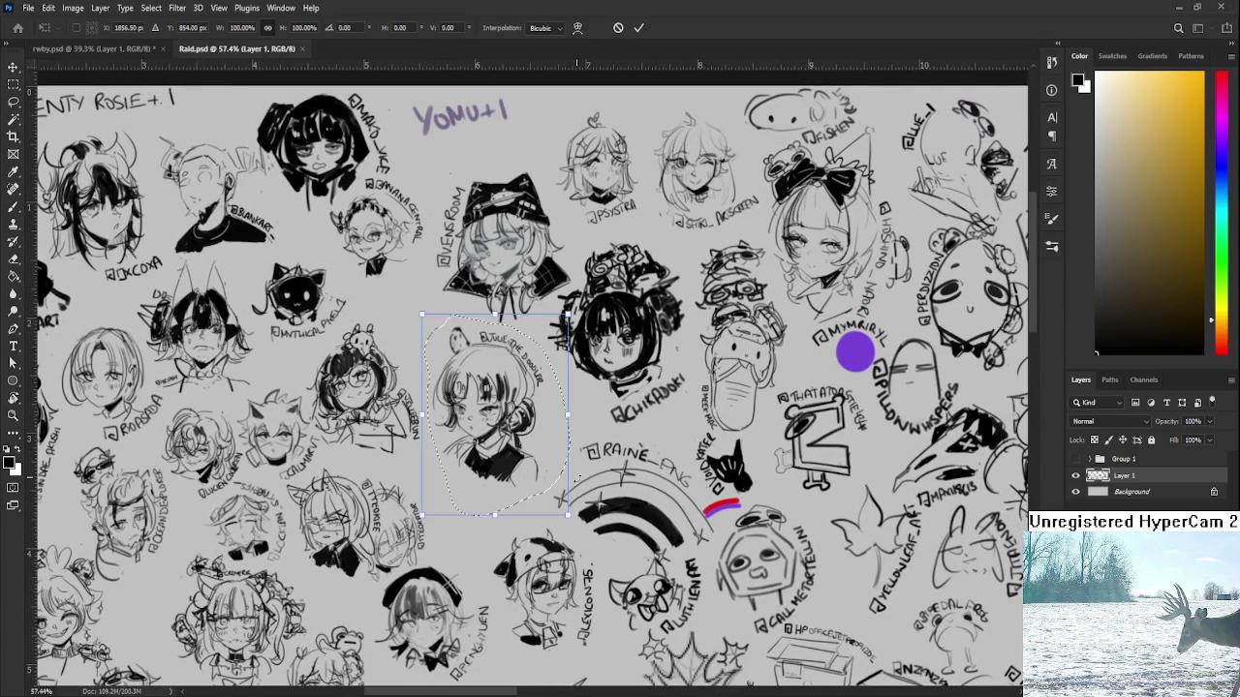
pyautogui.moveTo(568, 517); pyautogui.dragTo(544, 475)
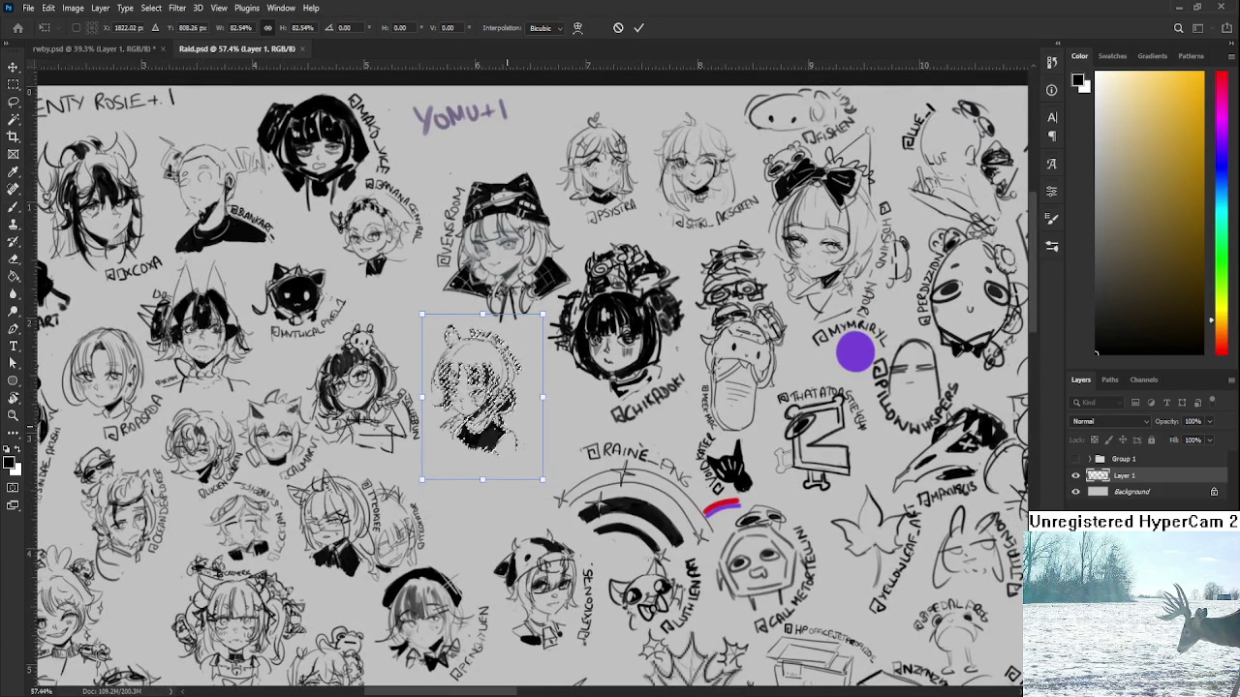
pyautogui.press('Return')
pyautogui.hotkey('ctrl', 'd')
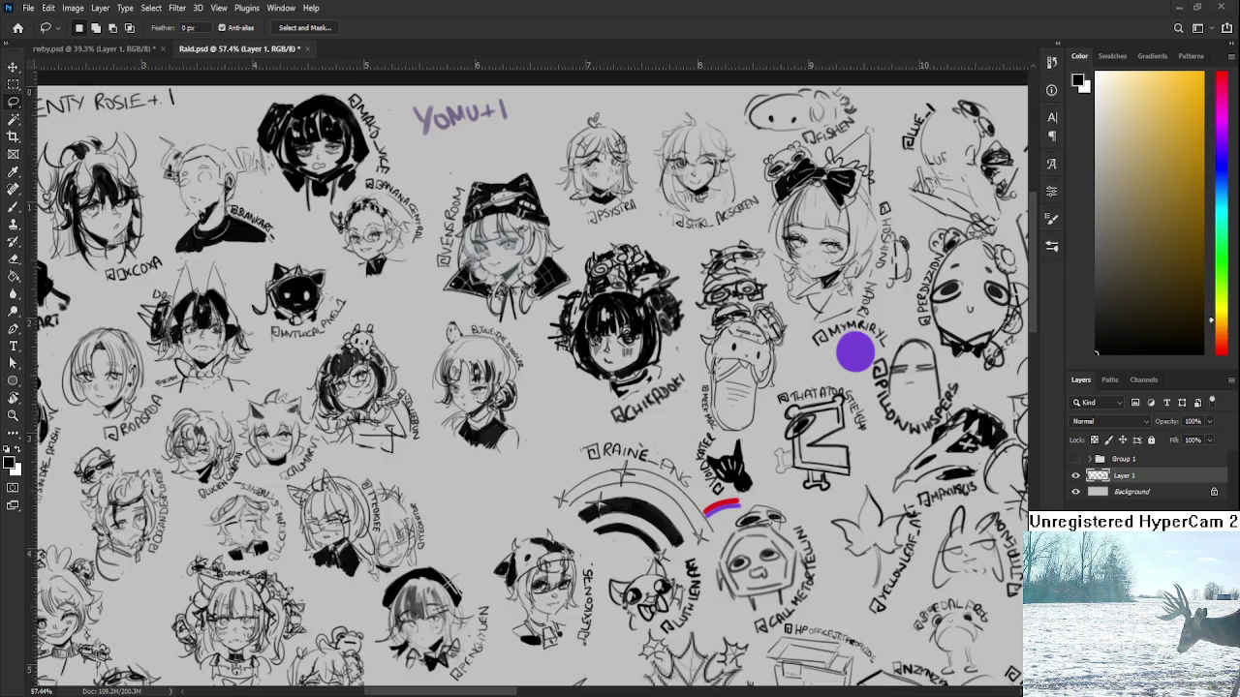
# Scale the selected girl doodle down to 89.4% with Free Transform
pyautogui.scroll(3, 446, 397)
pyautogui.hotkey('ctrl', 't')
pyautogui.moveTo(593, 472); pyautogui.dragTo(579, 451)
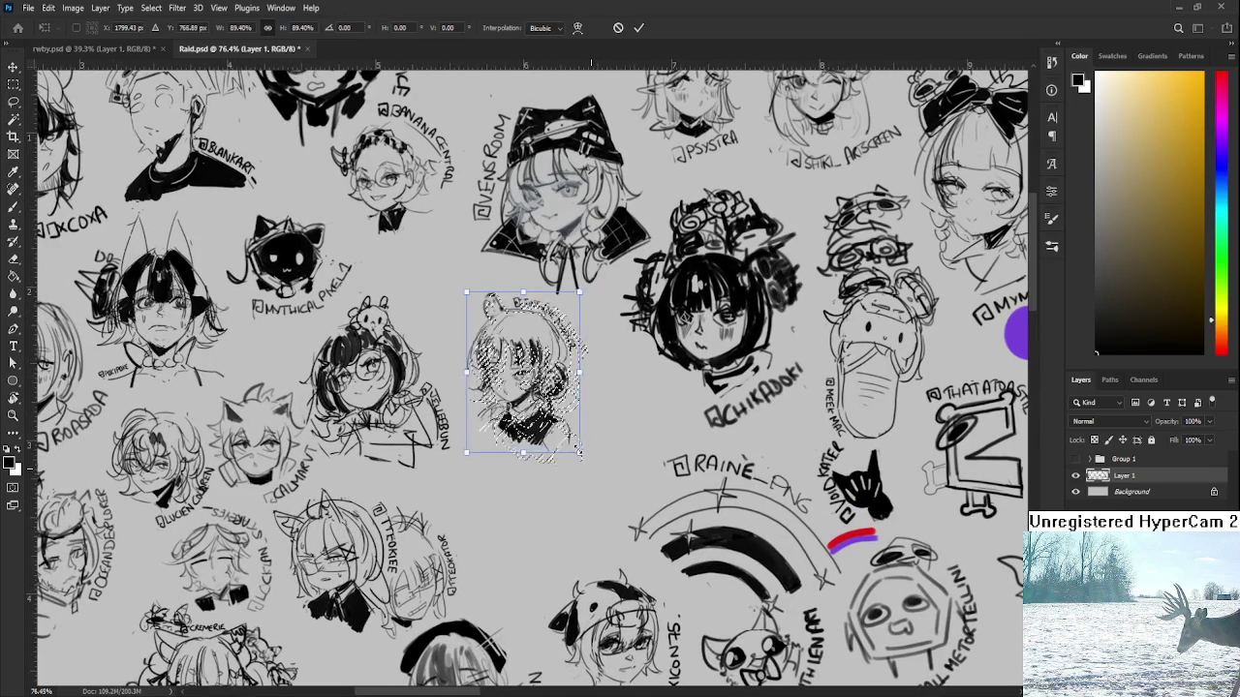
pyautogui.press('Return')
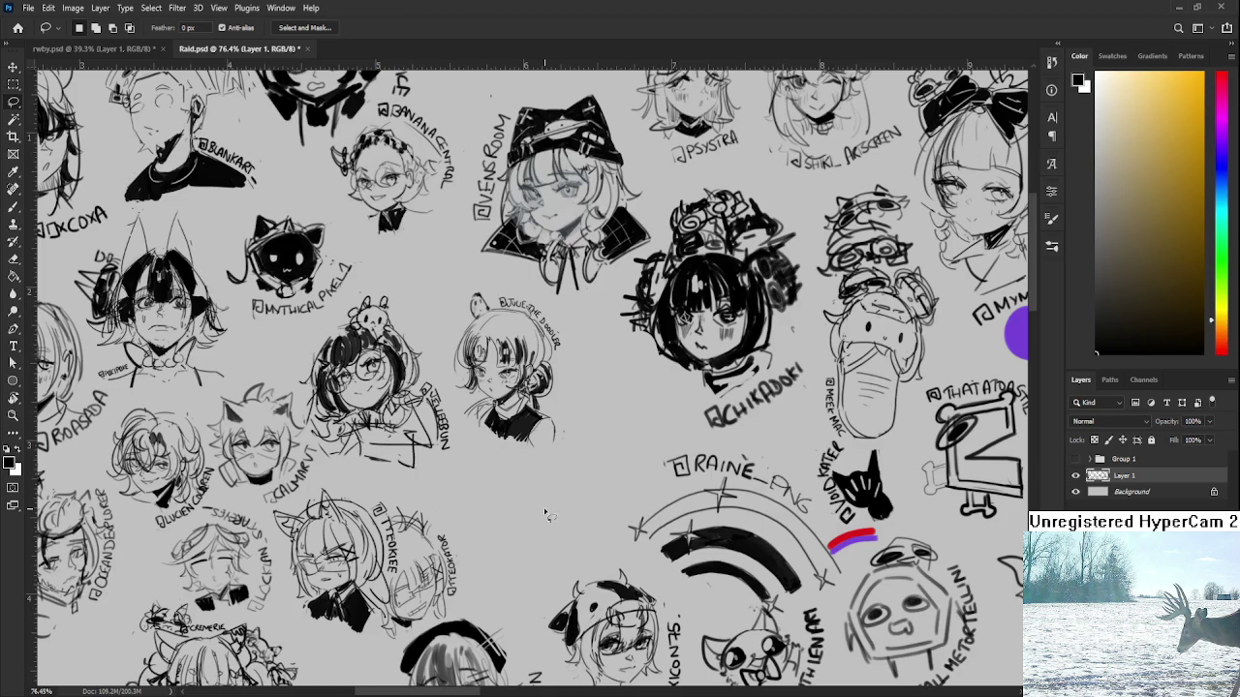
pyautogui.scroll(4, 548, 517)
# Sketch and retry small eye arcs, then add mouth strokes to the head
pyautogui.press('b')
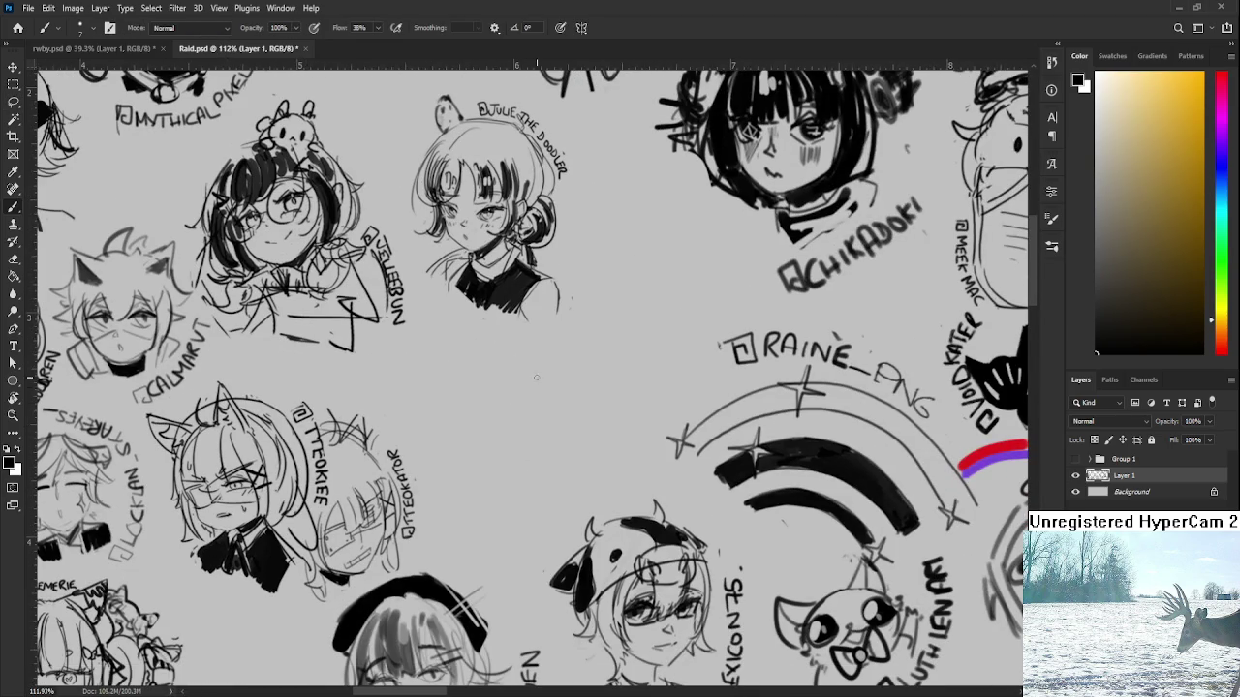
pyautogui.moveTo(485, 406); pyautogui.dragTo(534, 389)
pyautogui.hotkey('ctrl', 'z')
pyautogui.moveTo(477, 411); pyautogui.dragTo(541, 360)
pyautogui.hotkey('ctrl', 'z')
pyautogui.moveTo(485, 390)
pyautogui.mouseDown()
pyautogui.moveTo(524, 378)
pyautogui.moveTo(505, 399)
pyautogui.moveTo(512, 378)
pyautogui.mouseUp()
pyautogui.hotkey('ctrl', 'z')
pyautogui.hotkey('ctrl', 'z')
pyautogui.hotkey('ctrl', 'z')
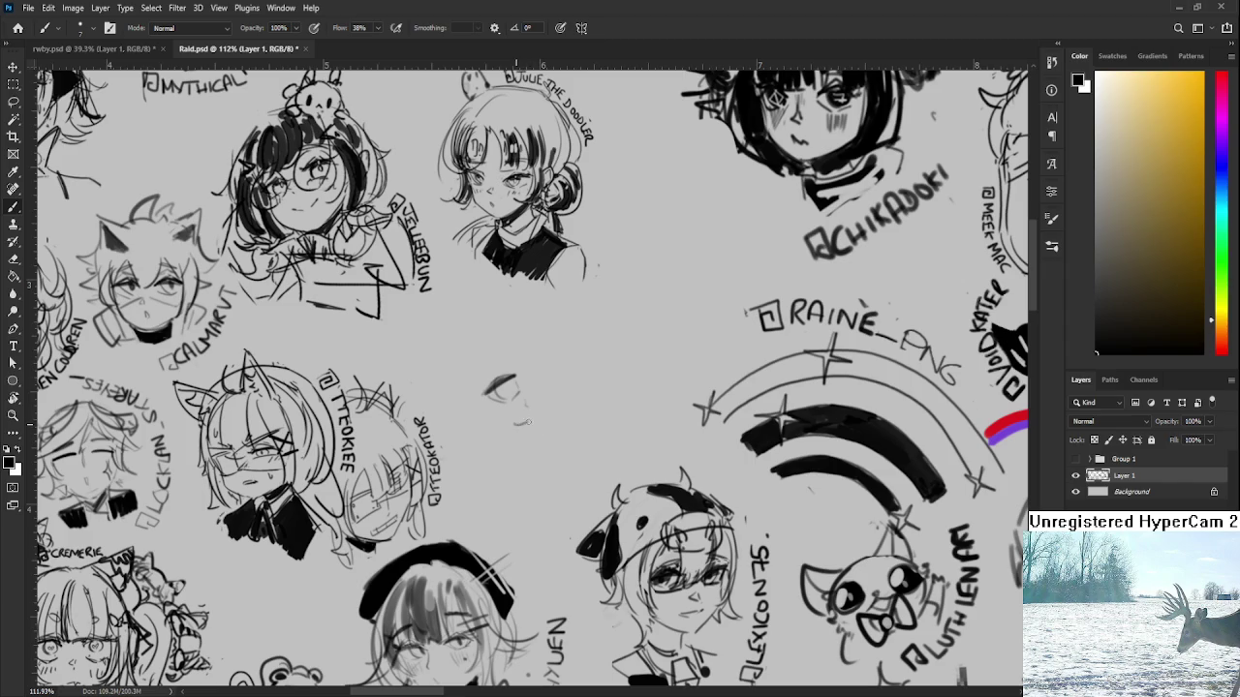
pyautogui.moveTo(516, 424)
pyautogui.mouseDown()
pyautogui.moveTo(552, 407)
pyautogui.moveTo(541, 399)
pyautogui.moveTo(552, 393)
pyautogui.mouseUp()
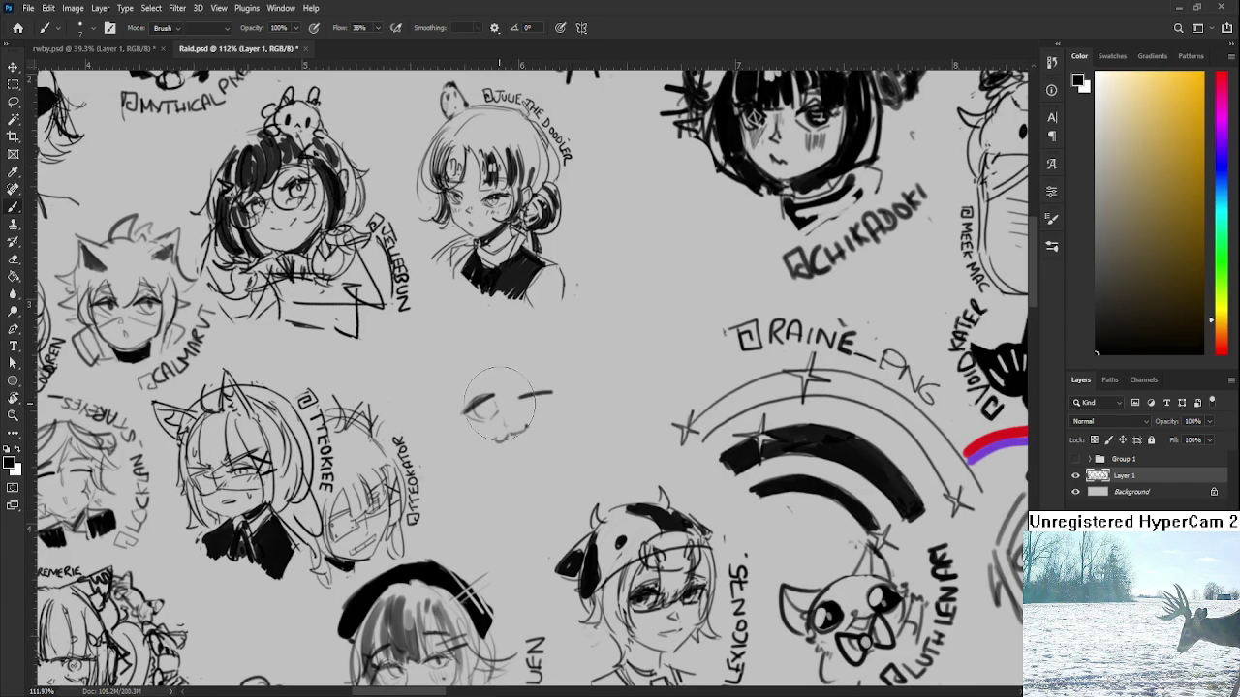
# Lighten part of the eye stroke and add hair strokes beside the small face
pyautogui.press('e')
pyautogui.moveTo(471, 386); pyautogui.dragTo(480, 403)
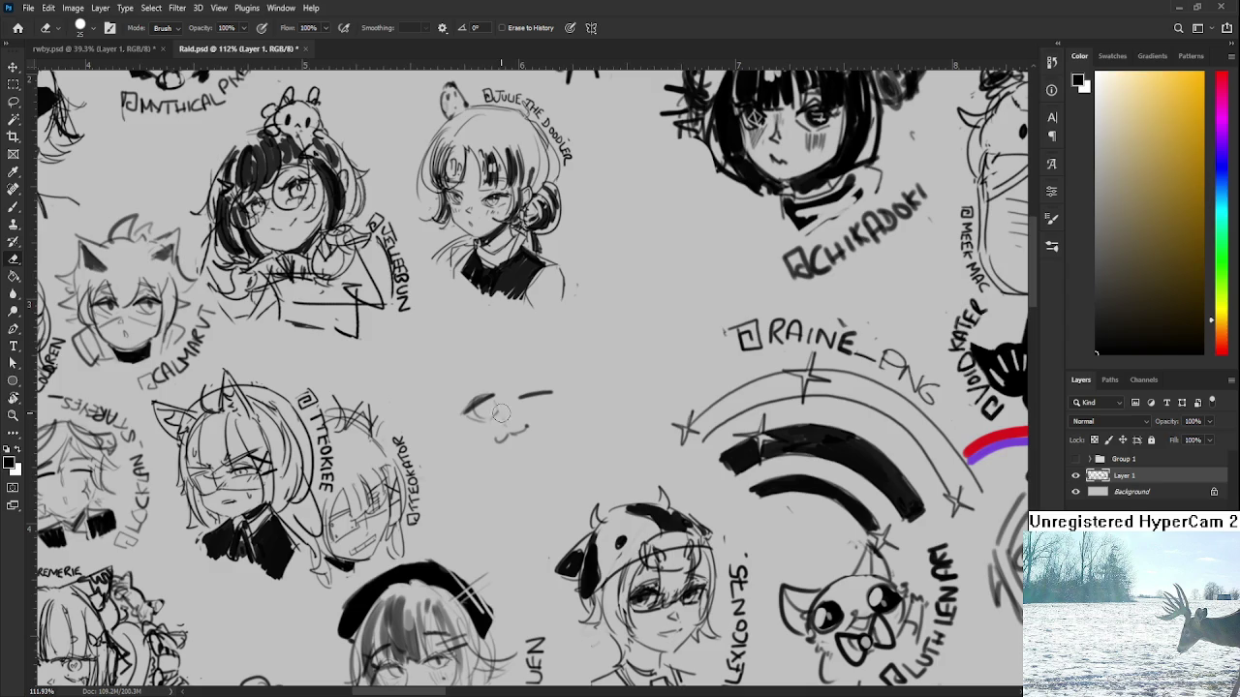
pyautogui.press('b')
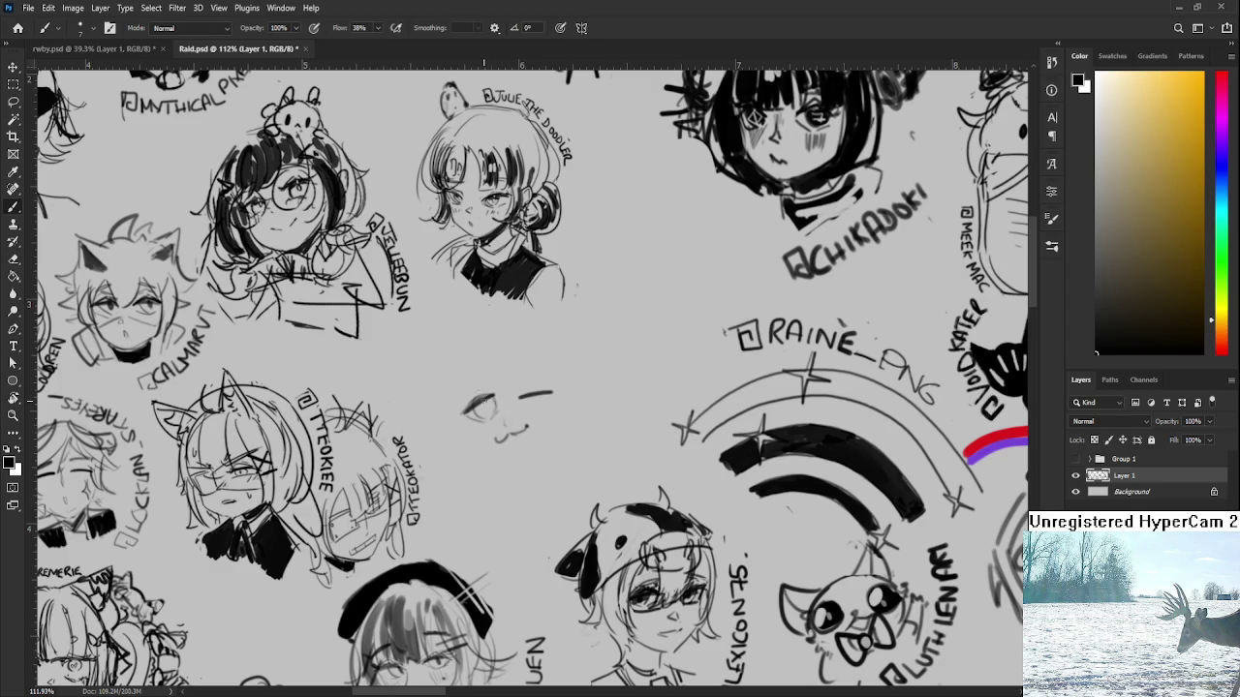
pyautogui.moveTo(462, 378); pyautogui.dragTo(474, 448)
pyautogui.hotkey('ctrl', 'z')
pyautogui.moveTo(492, 373)
pyautogui.mouseDown()
pyautogui.moveTo(512, 338)
pyautogui.moveTo(506, 376)
pyautogui.mouseUp()
pyautogui.moveTo(510, 316)
pyautogui.mouseDown()
pyautogui.moveTo(484, 405)
pyautogui.moveTo(465, 400)
pyautogui.mouseUp()
pyautogui.hotkey('ctrl', 'z')
pyautogui.moveTo(523, 316); pyautogui.dragTo(560, 378)
# Redraw the head's right-side contour down to the chin after several retries
pyautogui.scroll(-1, 564, 370)
pyautogui.moveTo(502, 343)
pyautogui.mouseDown()
pyautogui.moveTo(483, 391)
pyautogui.moveTo(539, 409)
pyautogui.mouseUp()
pyautogui.hotkey('ctrl', 'z')
pyautogui.hotkey('ctrl', 'z')
pyautogui.hotkey('ctrl', 'z')
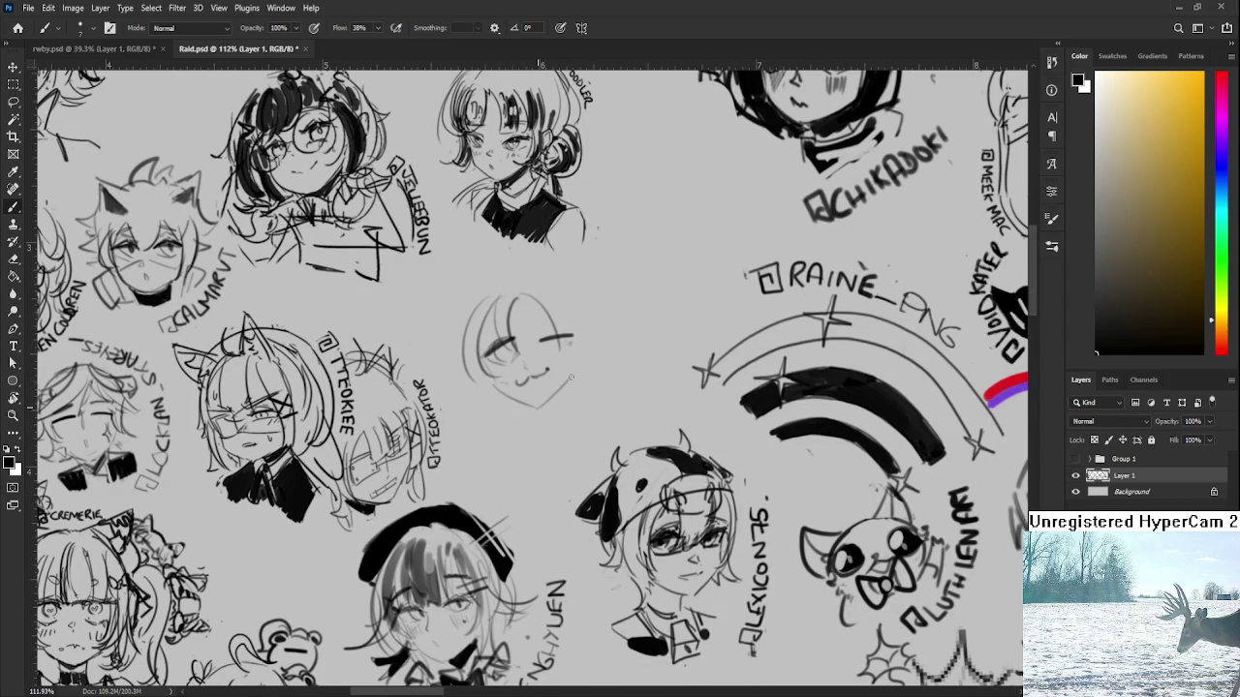
pyautogui.moveTo(560, 315); pyautogui.dragTo(570, 372)
pyautogui.hotkey('ctrl', 'z')
pyautogui.moveTo(560, 286)
pyautogui.mouseDown()
pyautogui.moveTo(589, 376)
pyautogui.moveTo(591, 361)
pyautogui.mouseUp()
pyautogui.hotkey('ctrl', 'z')
pyautogui.moveTo(575, 291)
pyautogui.mouseDown()
pyautogui.moveTo(599, 376)
pyautogui.moveTo(581, 412)
pyautogui.mouseUp()
pyautogui.scroll(2, 524, 395)
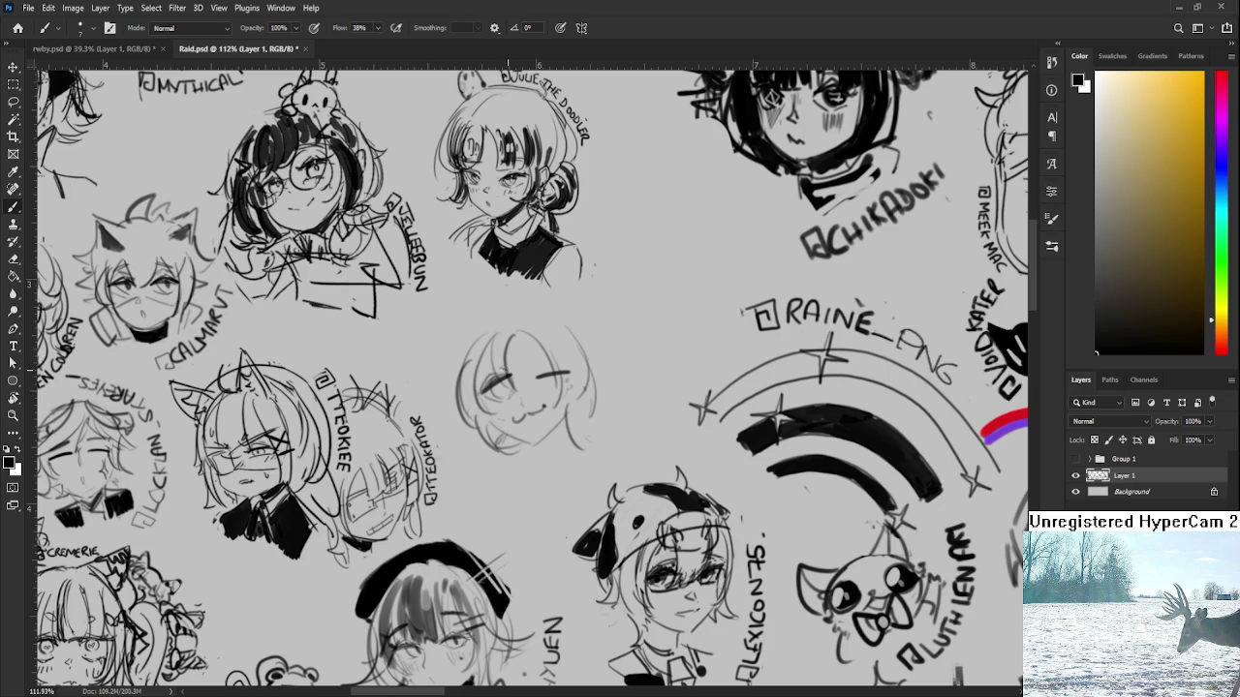
# Rotate the sketched eye to a new angle and erase the mouth
pyautogui.press('l')
pyautogui.moveTo(513, 392); pyautogui.dragTo(519, 366)
pyautogui.hotkey('ctrl', 't')
pyautogui.moveTo(518, 361)
pyautogui.mouseDown()
pyautogui.moveTo(548, 382)
pyautogui.moveTo(560, 374)
pyautogui.moveTo(508, 428)
pyautogui.mouseUp()
pyautogui.press('Return')
pyautogui.press('e')
pyautogui.press('b')
pyautogui.hotkey('ctrl', 'z')
pyautogui.press('e')
pyautogui.press('b')
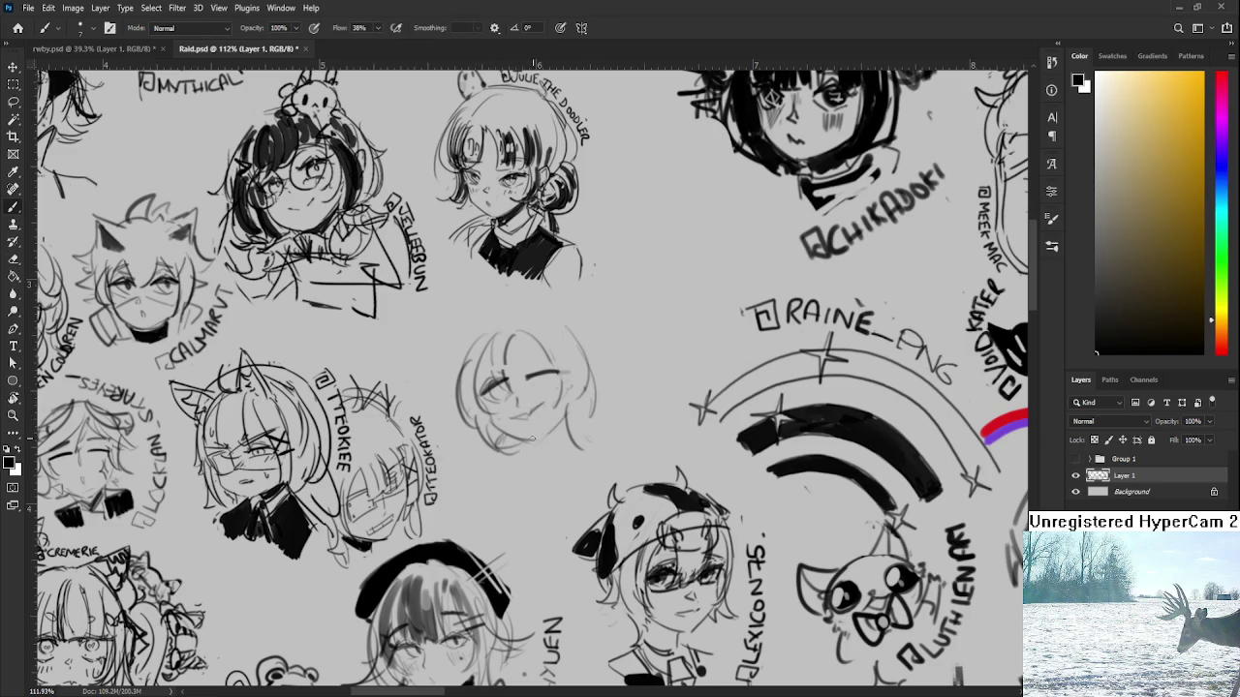
pyautogui.moveTo(523, 446)
pyautogui.mouseDown()
pyautogui.moveTo(529, 419)
pyautogui.moveTo(554, 432)
pyautogui.mouseUp()
# Darken the chin and neck and sketch a pointed cat ear on the head's left
pyautogui.moveTo(571, 390)
pyautogui.mouseDown()
pyautogui.moveTo(542, 427)
pyautogui.moveTo(541, 413)
pyautogui.mouseUp()
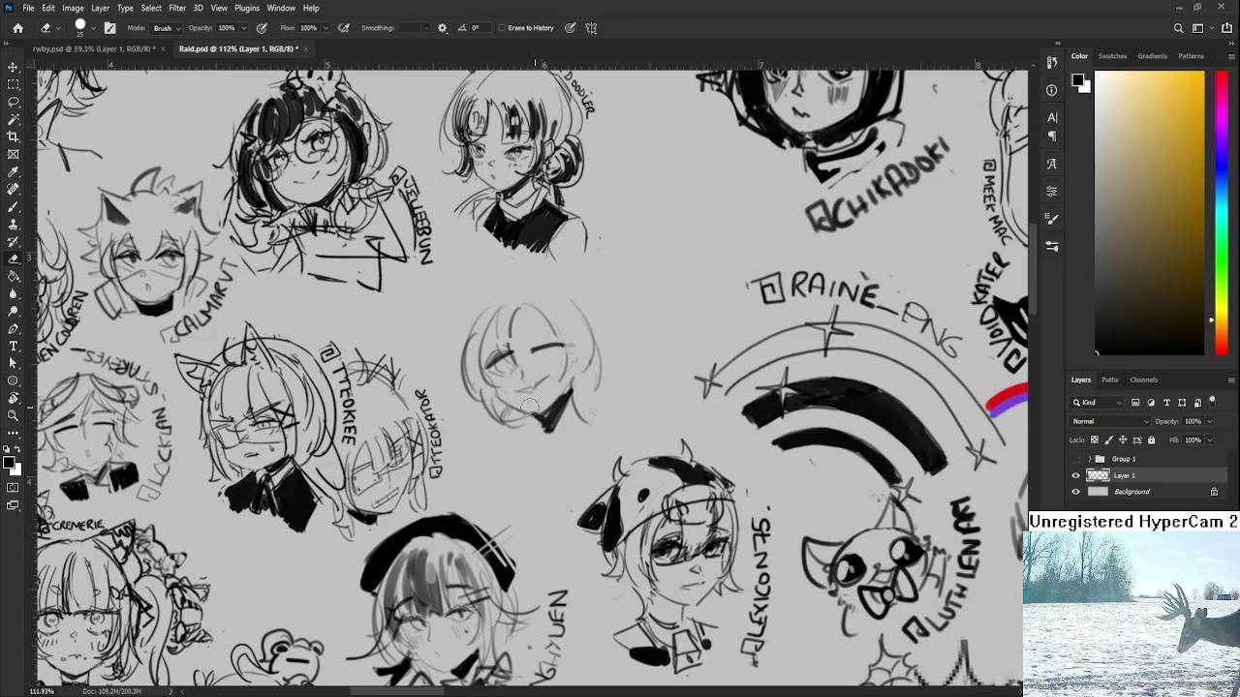
pyautogui.moveTo(515, 309)
pyautogui.mouseDown()
pyautogui.moveTo(527, 347)
pyautogui.moveTo(479, 436)
pyautogui.mouseUp()
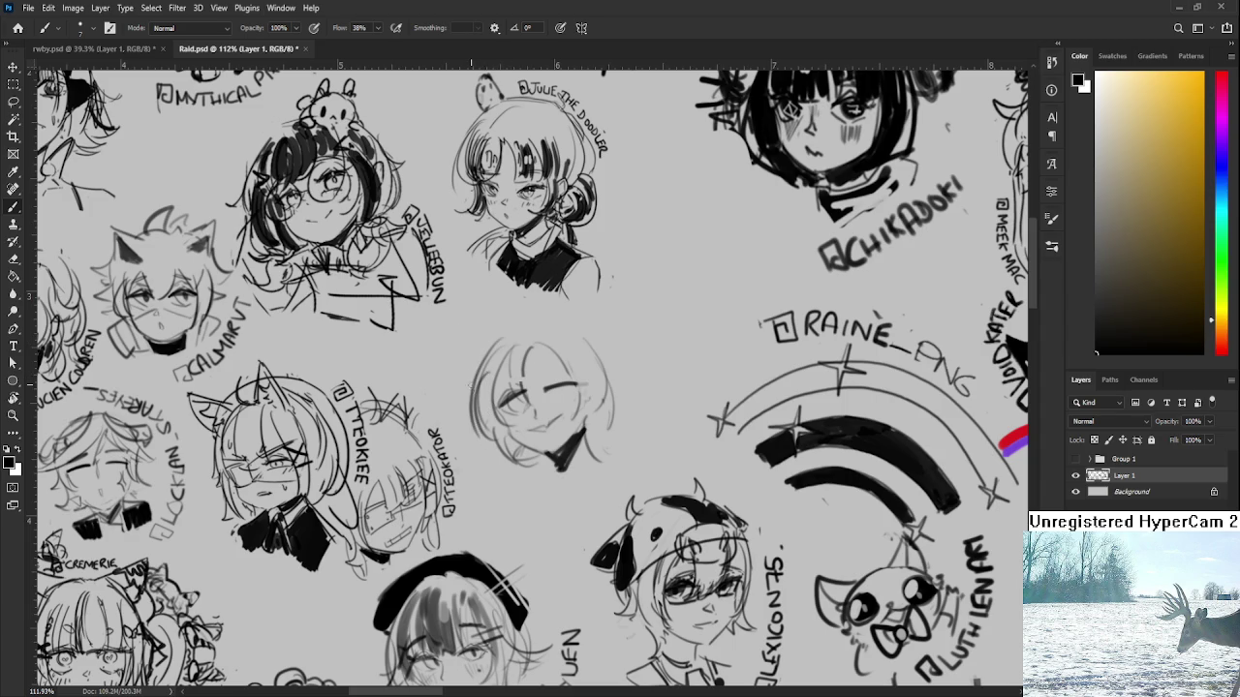
pyautogui.moveTo(458, 325)
pyautogui.mouseDown()
pyautogui.moveTo(467, 390)
pyautogui.moveTo(474, 351)
pyautogui.moveTo(500, 338)
pyautogui.moveTo(473, 372)
pyautogui.moveTo(579, 333)
pyautogui.mouseUp()
pyautogui.hotkey('ctrl', 'z')
pyautogui.moveTo(500, 333)
pyautogui.mouseDown()
pyautogui.moveTo(541, 319)
pyautogui.moveTo(609, 388)
pyautogui.mouseUp()
# Redraw the head's right hair outline as a wider arc several times
pyautogui.hotkey('ctrl', 'z')
pyautogui.moveTo(503, 335)
pyautogui.mouseDown()
pyautogui.moveTo(587, 321)
pyautogui.moveTo(611, 376)
pyautogui.mouseUp()
pyautogui.hotkey('ctrl', 'z')
pyautogui.moveTo(571, 318); pyautogui.dragTo(628, 418)
pyautogui.hotkey('ctrl', 'z')
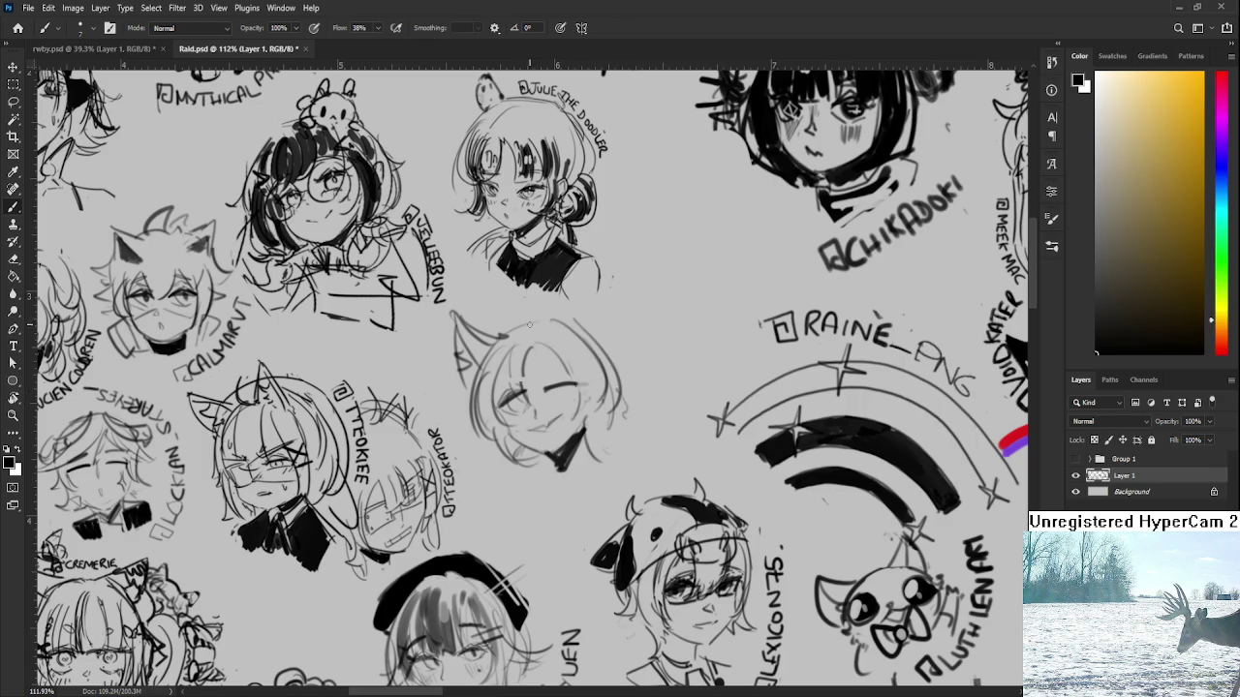
# Try and undo a second cat ear on the right, then lasso the cat head
pyautogui.moveTo(528, 328)
pyautogui.mouseDown()
pyautogui.moveTo(591, 296)
pyautogui.moveTo(600, 353)
pyautogui.moveTo(588, 336)
pyautogui.mouseUp()
pyautogui.hotkey('ctrl', 'z')
pyautogui.hotkey('ctrl', 'z')
pyautogui.hotkey('ctrl', 'z')
pyautogui.moveTo(543, 323)
pyautogui.mouseDown()
pyautogui.moveTo(576, 304)
pyautogui.moveTo(584, 341)
pyautogui.moveTo(575, 310)
pyautogui.mouseUp()
pyautogui.hotkey('ctrl', 'z')
pyautogui.hotkey('ctrl', 'z')
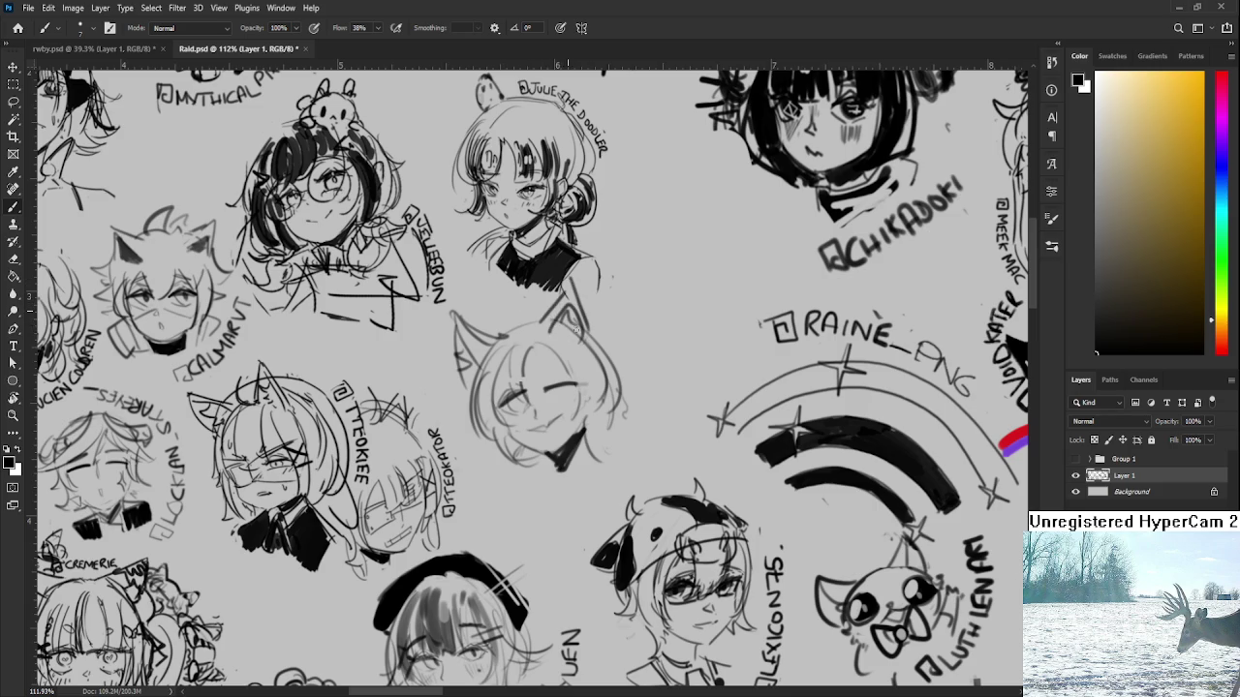
pyautogui.hotkey('ctrl', 'z')
pyautogui.hotkey('ctrl', 'z')
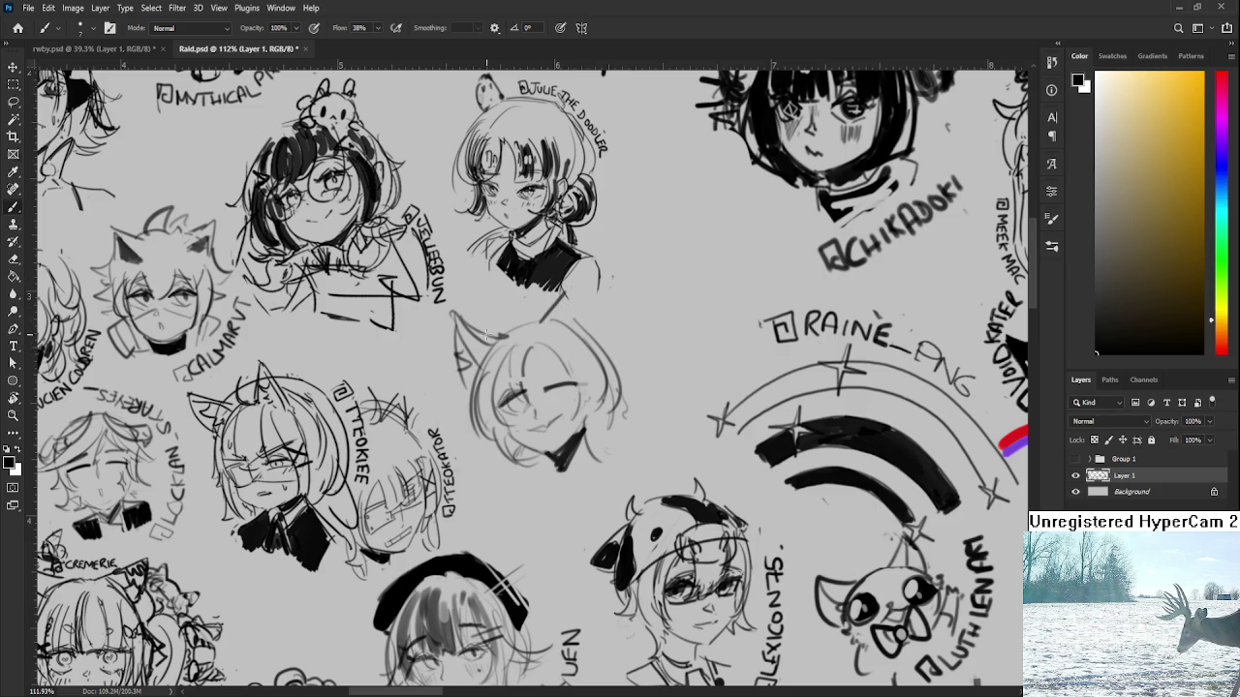
pyautogui.press('k')
pyautogui.press('l')
pyautogui.moveTo(499, 310)
pyautogui.mouseDown()
pyautogui.moveTo(656, 457)
pyautogui.moveTo(557, 304)
pyautogui.mouseUp()
# Move the cat-eared head down slightly and tilt it
pyautogui.hotkey('ctrl', 't')
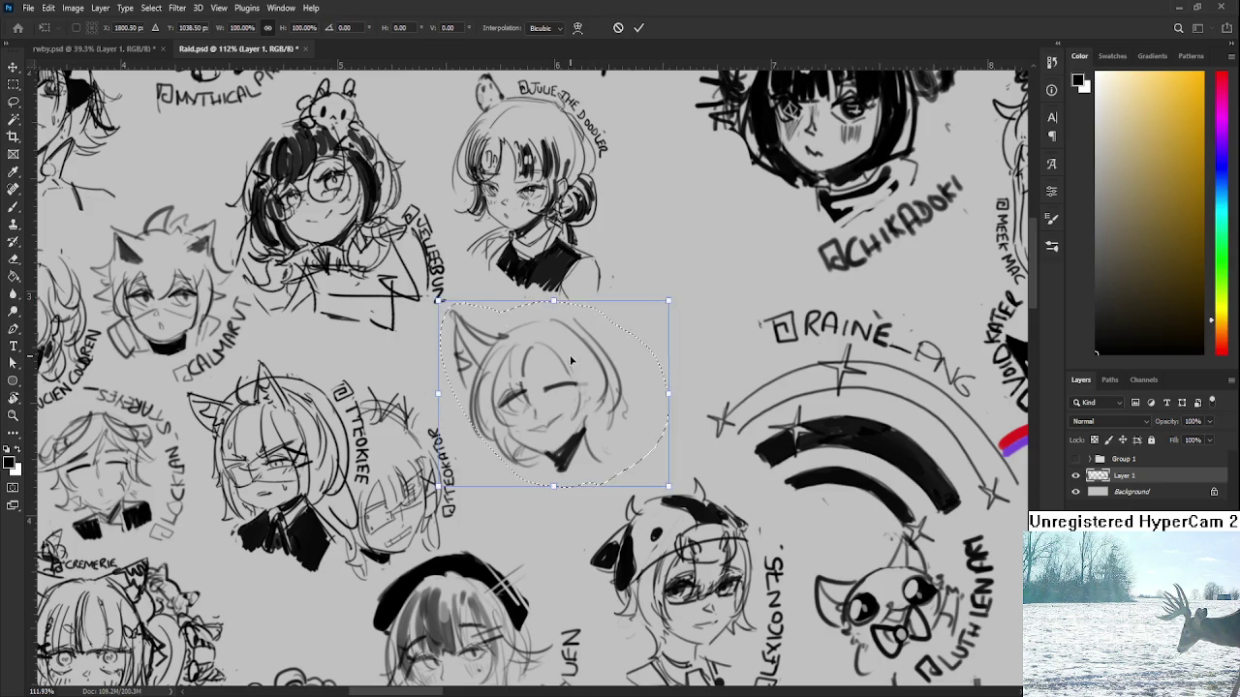
pyautogui.moveTo(581, 407); pyautogui.dragTo(578, 433)
pyautogui.moveTo(696, 338); pyautogui.dragTo(684, 367)
pyautogui.press('Return')
pyautogui.hotkey('ctrl', 'd')
pyautogui.press('b')
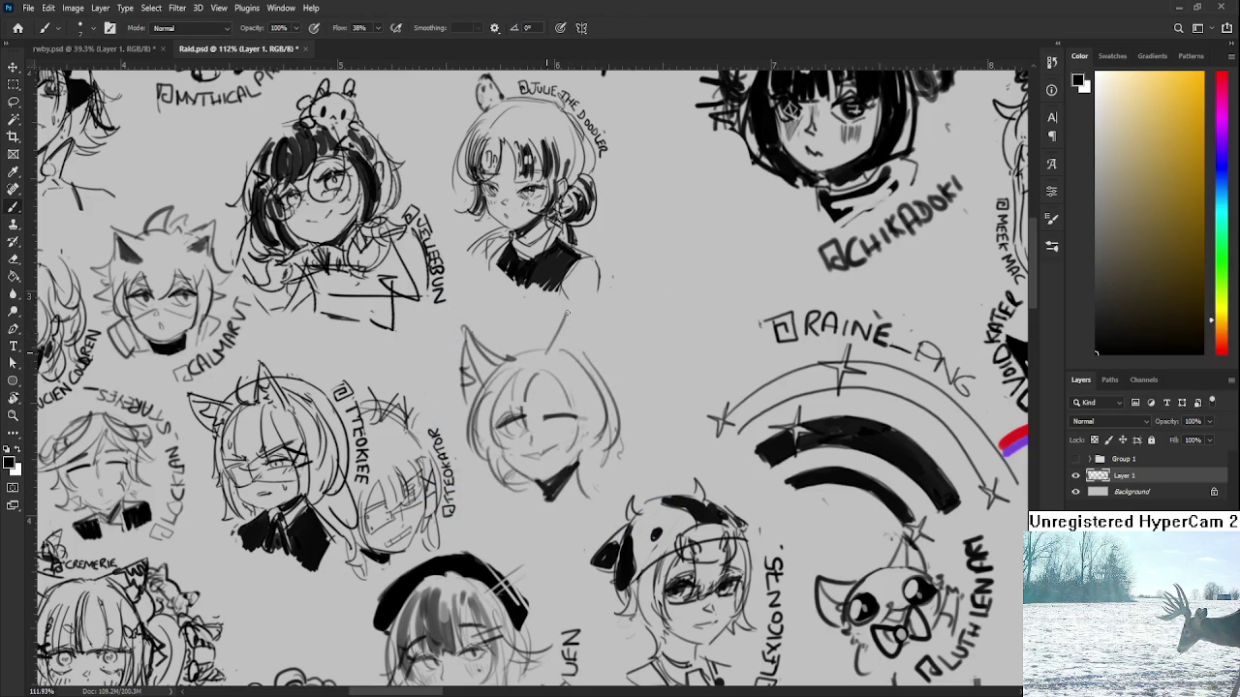
# Draw the pointed right ear, extra hair strands, a redrawn closed eye and cheek marks
pyautogui.moveTo(550, 348); pyautogui.dragTo(599, 368)
pyautogui.moveTo(581, 308)
pyautogui.mouseDown()
pyautogui.moveTo(554, 354)
pyautogui.moveTo(610, 339)
pyautogui.moveTo(598, 389)
pyautogui.mouseUp()
pyautogui.moveTo(591, 341)
pyautogui.mouseDown()
pyautogui.moveTo(602, 378)
pyautogui.moveTo(549, 426)
pyautogui.mouseUp()
pyautogui.moveTo(556, 418)
pyautogui.mouseDown()
pyautogui.moveTo(581, 410)
pyautogui.moveTo(570, 391)
pyautogui.moveTo(639, 462)
pyautogui.mouseUp()
pyautogui.moveTo(479, 435)
pyautogui.mouseDown()
pyautogui.moveTo(496, 490)
pyautogui.moveTo(565, 492)
pyautogui.mouseUp()
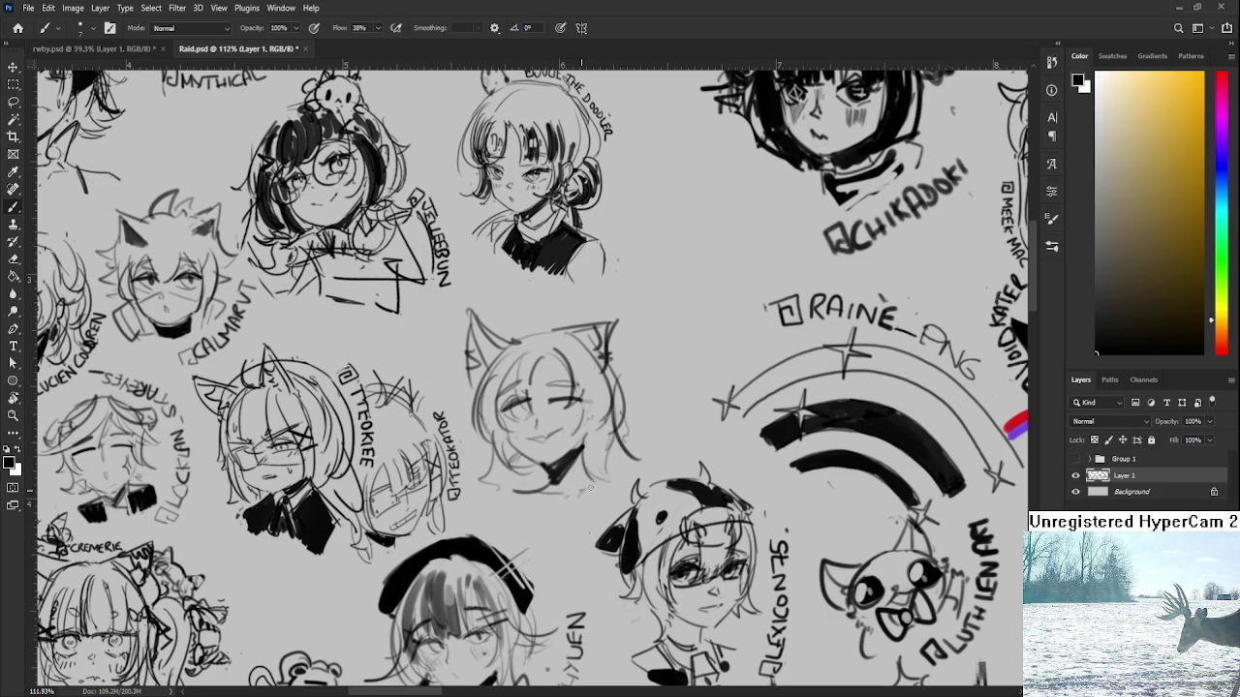
pyautogui.moveTo(495, 492); pyautogui.dragTo(488, 515)
pyautogui.moveTo(560, 462); pyautogui.dragTo(568, 489)
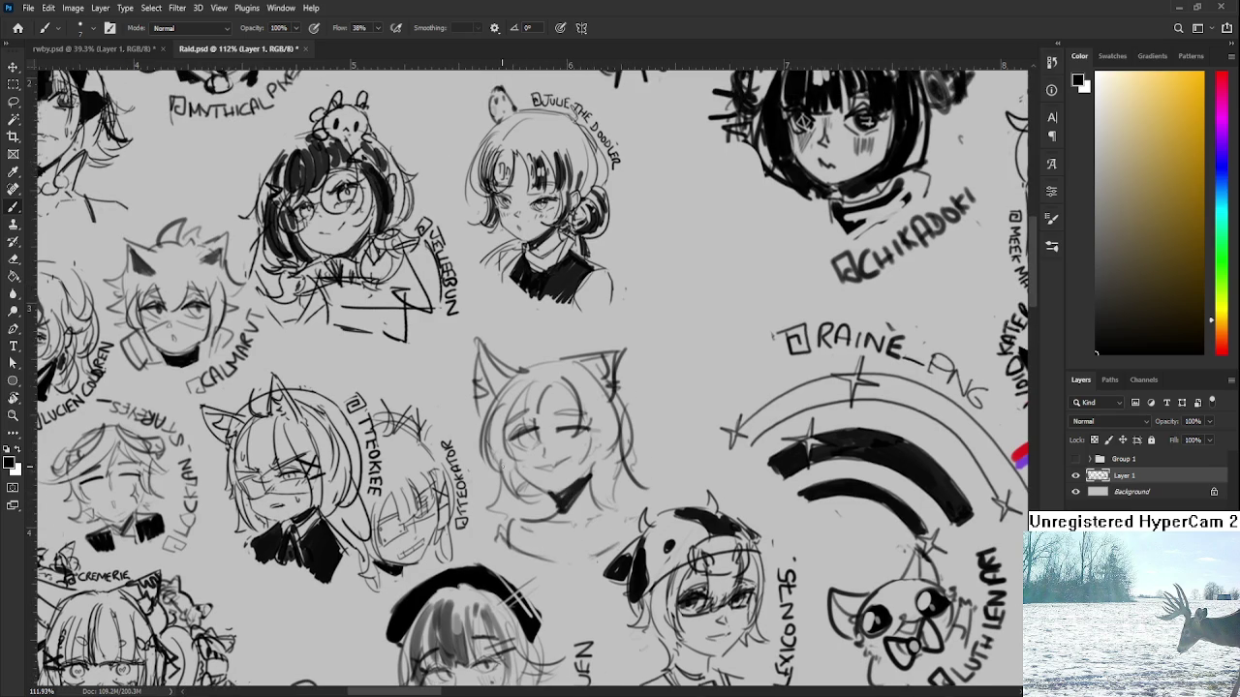
pyautogui.moveTo(507, 442); pyautogui.dragTo(514, 473)
# Lasso the cat girl's mouth and scale it down to about 91%
pyautogui.press('l')
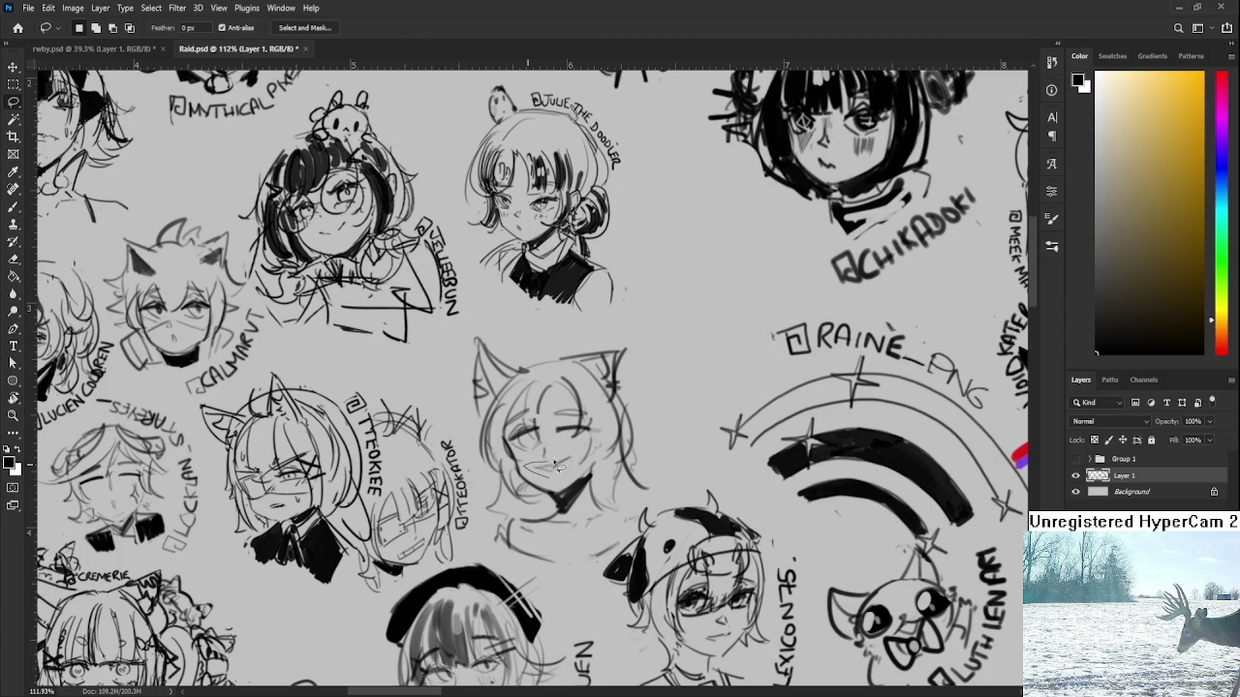
pyautogui.hotkey('ctrl', 't')
pyautogui.moveTo(521, 445); pyautogui.dragTo(528, 451)
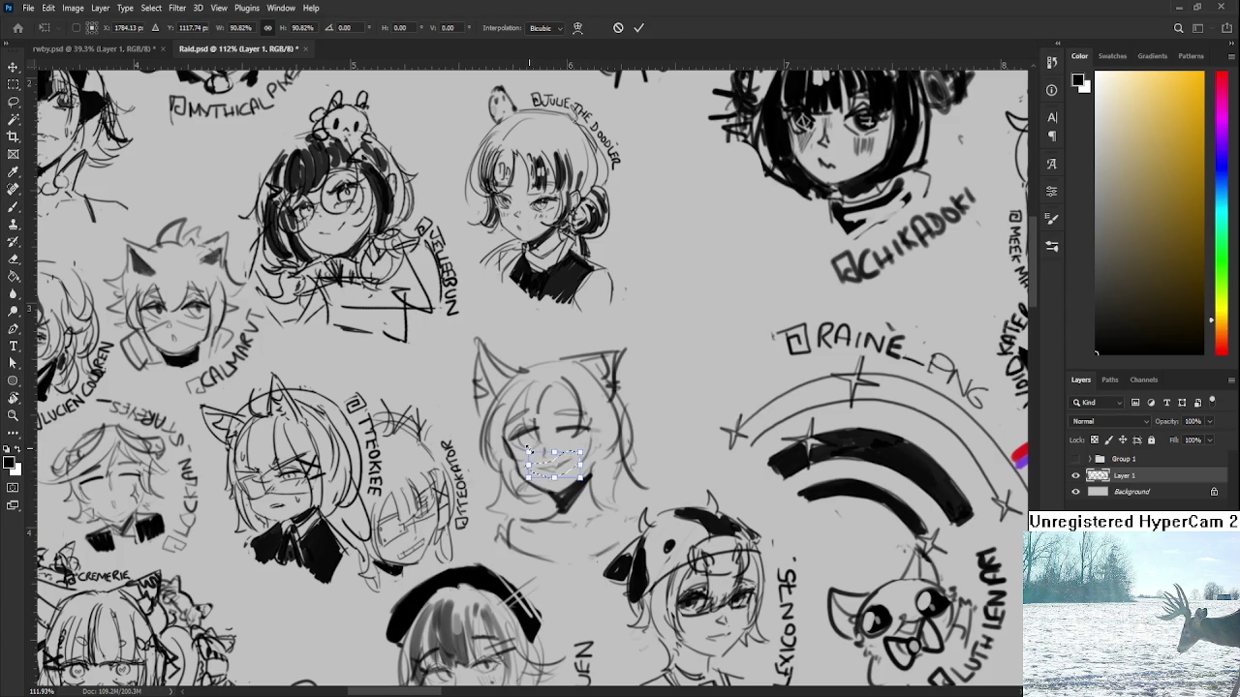
pyautogui.press('Return')
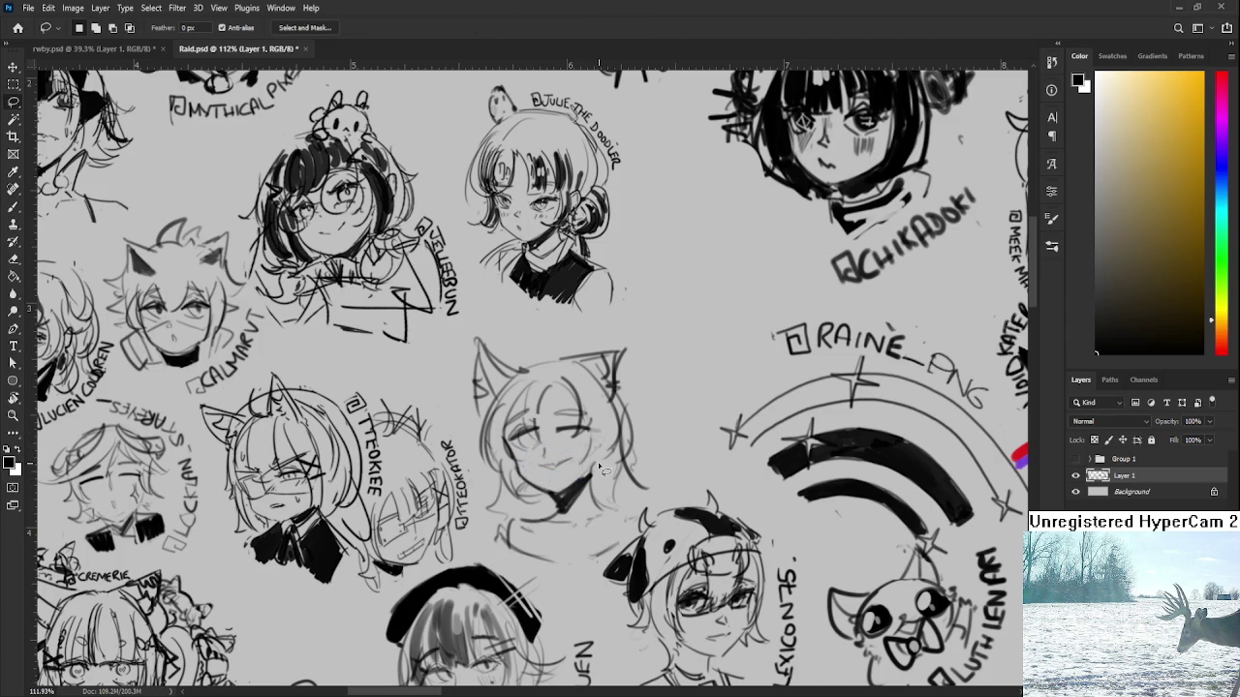
# Darken the pupil of her open left eye with the Brush
pyautogui.press('b')
pyautogui.moveTo(552, 399)
pyautogui.mouseDown()
pyautogui.moveTo(576, 394)
pyautogui.moveTo(558, 442)
pyautogui.moveTo(564, 428)
pyautogui.mouseUp()
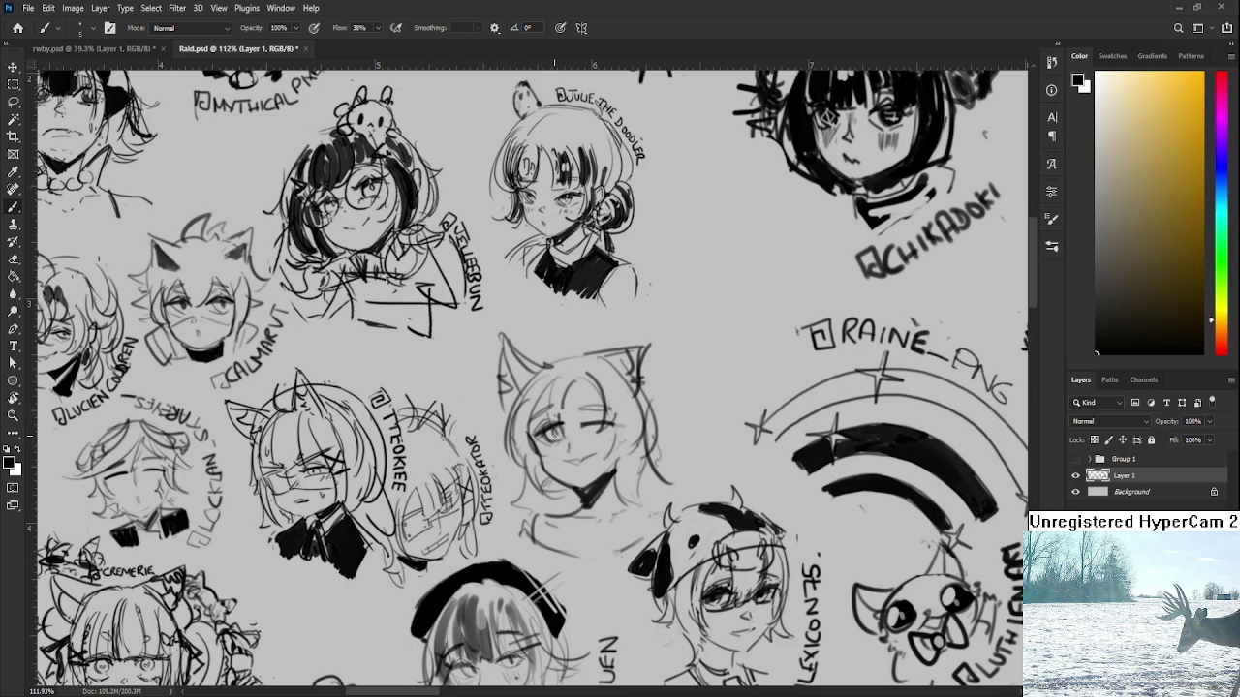
pyautogui.moveTo(552, 429); pyautogui.dragTo(539, 435)
pyautogui.press('e')
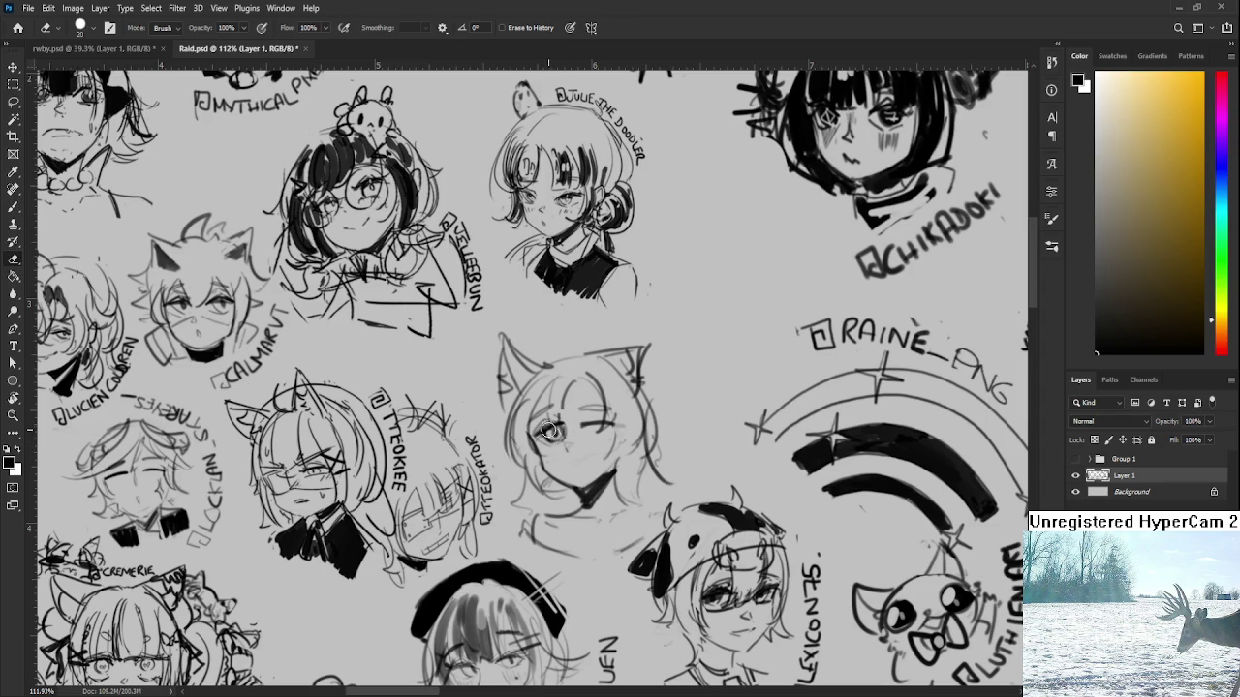
pyautogui.press('b')
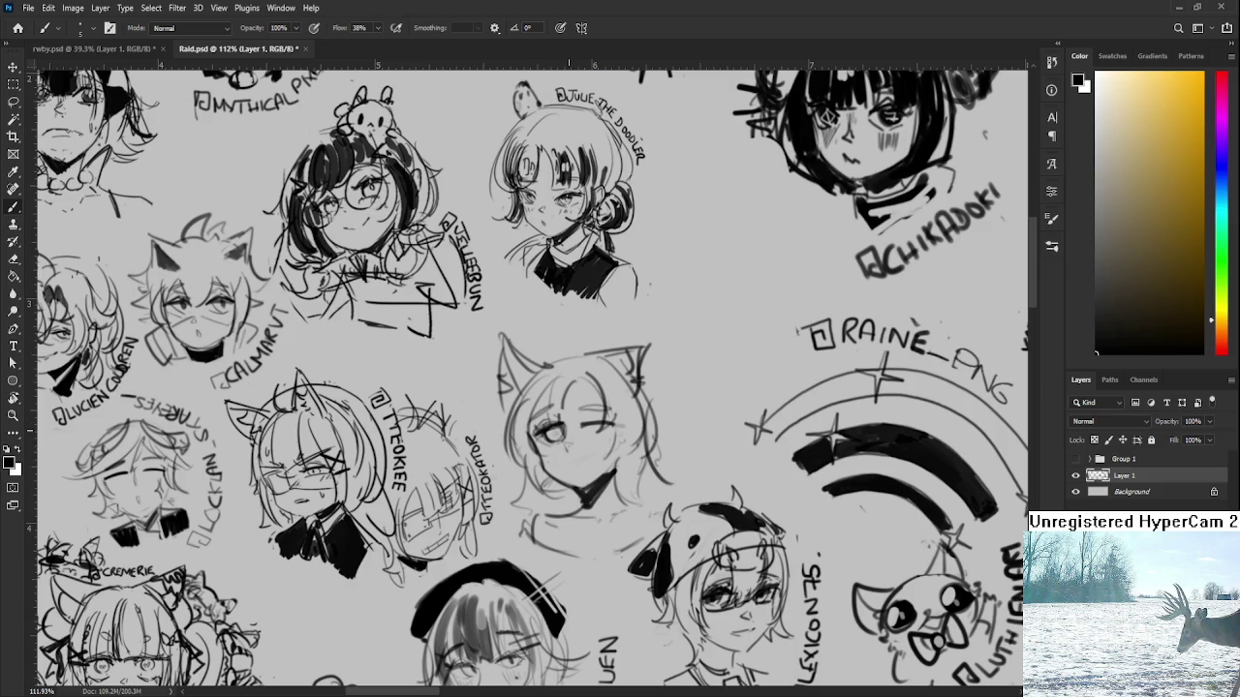
pyautogui.scroll(5, 561, 383)
# Add dark strokes to the left pupil and a closed-eye line on the right eye
pyautogui.scroll(1, 557, 426)
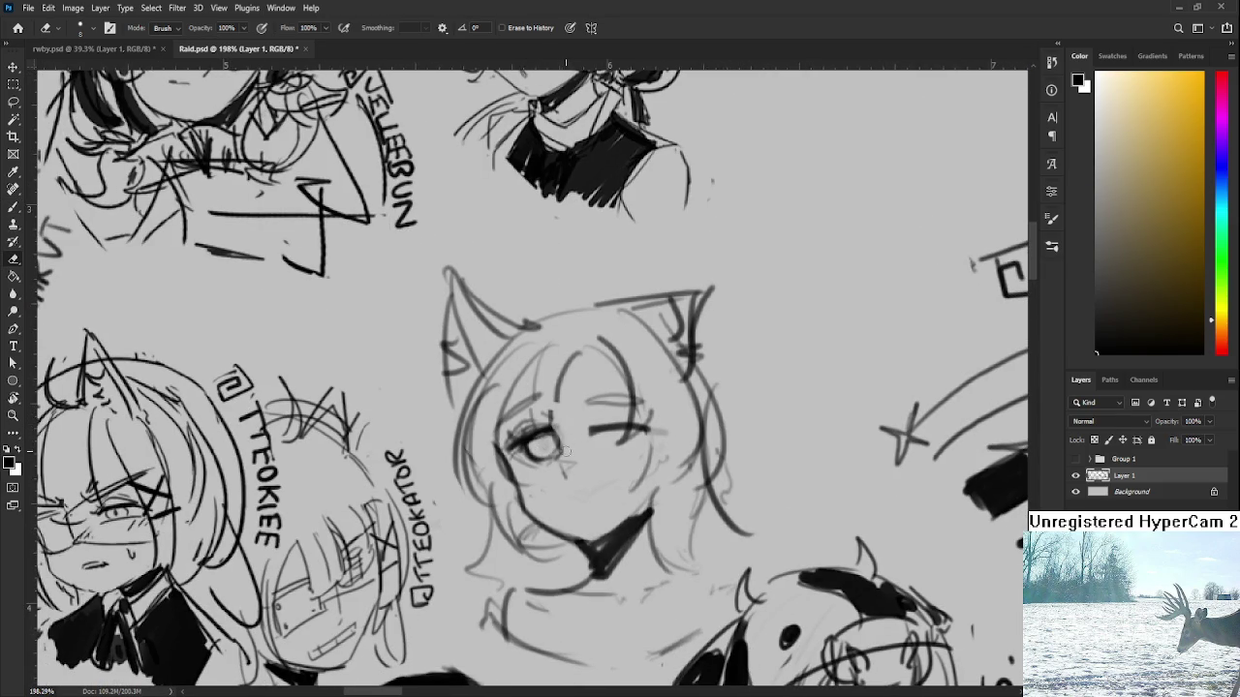
pyautogui.moveTo(543, 441); pyautogui.dragTo(544, 451)
pyautogui.scroll(-1, 557, 450)
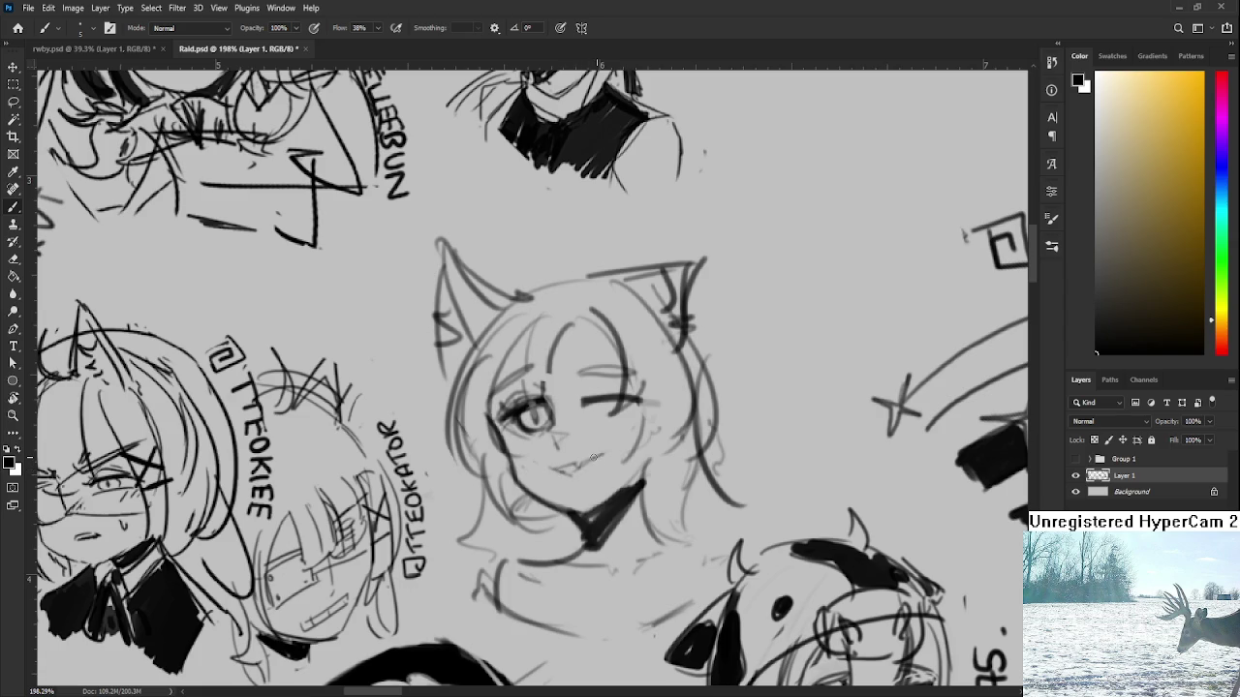
pyautogui.scroll(2, 596, 454)
pyautogui.press('e')
pyautogui.press('b')
pyautogui.moveTo(631, 451)
pyautogui.mouseDown()
pyautogui.moveTo(571, 454)
pyautogui.moveTo(616, 433)
pyautogui.mouseUp()
pyautogui.press('e')
# Draw and redraw the hair strands falling across the cat girl's face
pyautogui.moveTo(613, 486)
pyautogui.mouseDown()
pyautogui.moveTo(623, 433)
pyautogui.moveTo(655, 452)
pyautogui.mouseUp()
pyautogui.press('b')
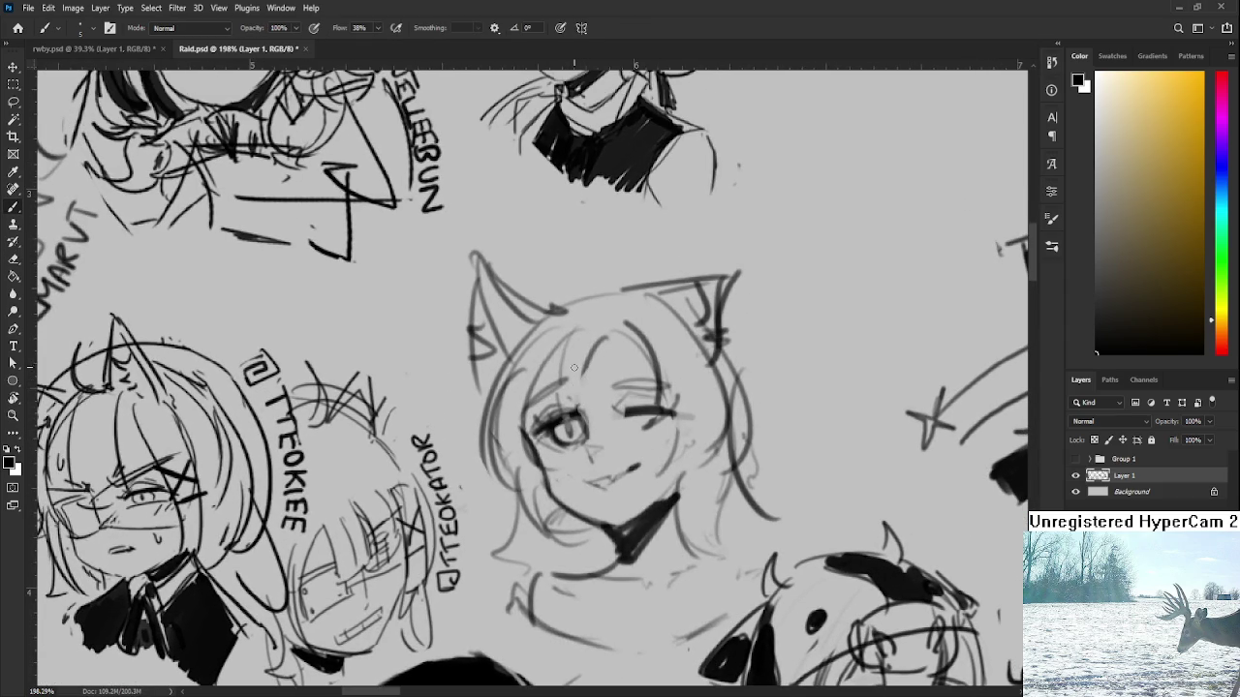
pyautogui.moveTo(569, 325); pyautogui.dragTo(554, 432)
pyautogui.hotkey('ctrl', 'z')
pyautogui.hotkey('ctrl', 'z')
pyautogui.moveTo(570, 324)
pyautogui.mouseDown()
pyautogui.moveTo(556, 430)
pyautogui.moveTo(608, 422)
pyautogui.moveTo(589, 385)
pyautogui.mouseUp()
pyautogui.press('e')
pyautogui.moveTo(610, 334)
pyautogui.mouseDown()
pyautogui.moveTo(607, 380)
pyautogui.moveTo(585, 414)
pyautogui.moveTo(614, 322)
pyautogui.moveTo(626, 325)
pyautogui.moveTo(634, 335)
pyautogui.moveTo(612, 332)
pyautogui.moveTo(618, 426)
pyautogui.mouseUp()
pyautogui.press('b')
pyautogui.hotkey('ctrl', 'z')
pyautogui.moveTo(614, 337)
pyautogui.mouseDown()
pyautogui.moveTo(649, 430)
pyautogui.moveTo(655, 393)
pyautogui.moveTo(668, 467)
pyautogui.mouseUp()
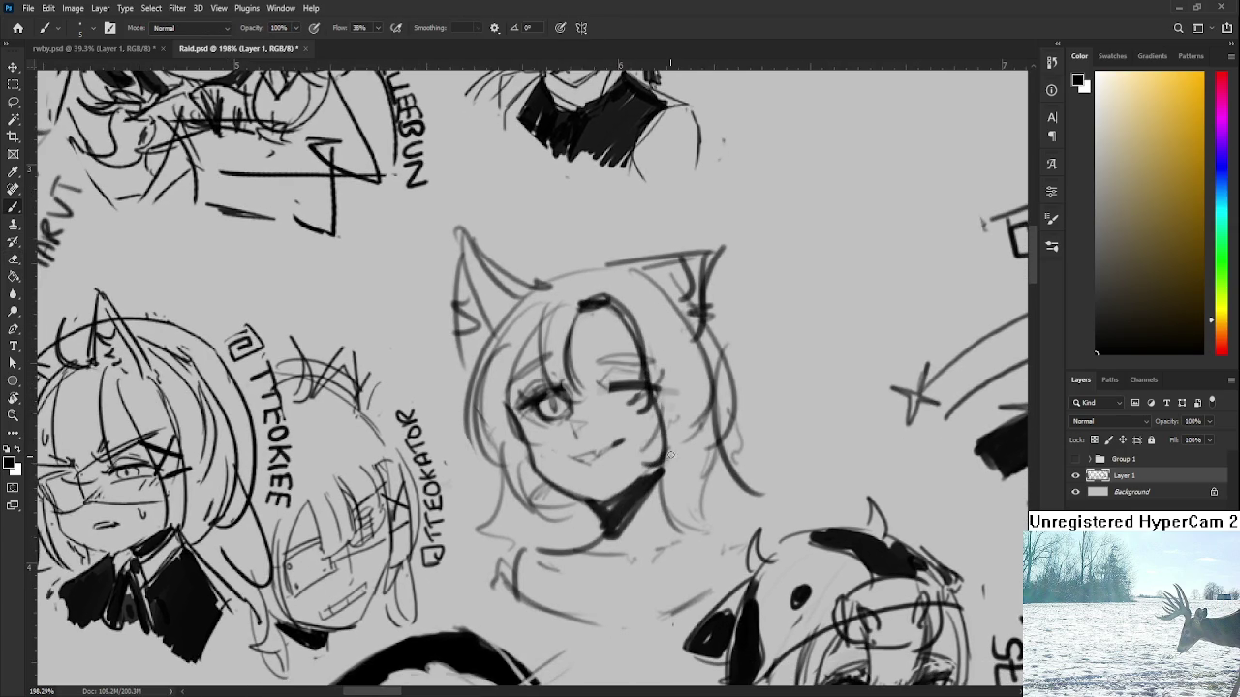
pyautogui.moveTo(570, 388); pyautogui.dragTo(572, 426)
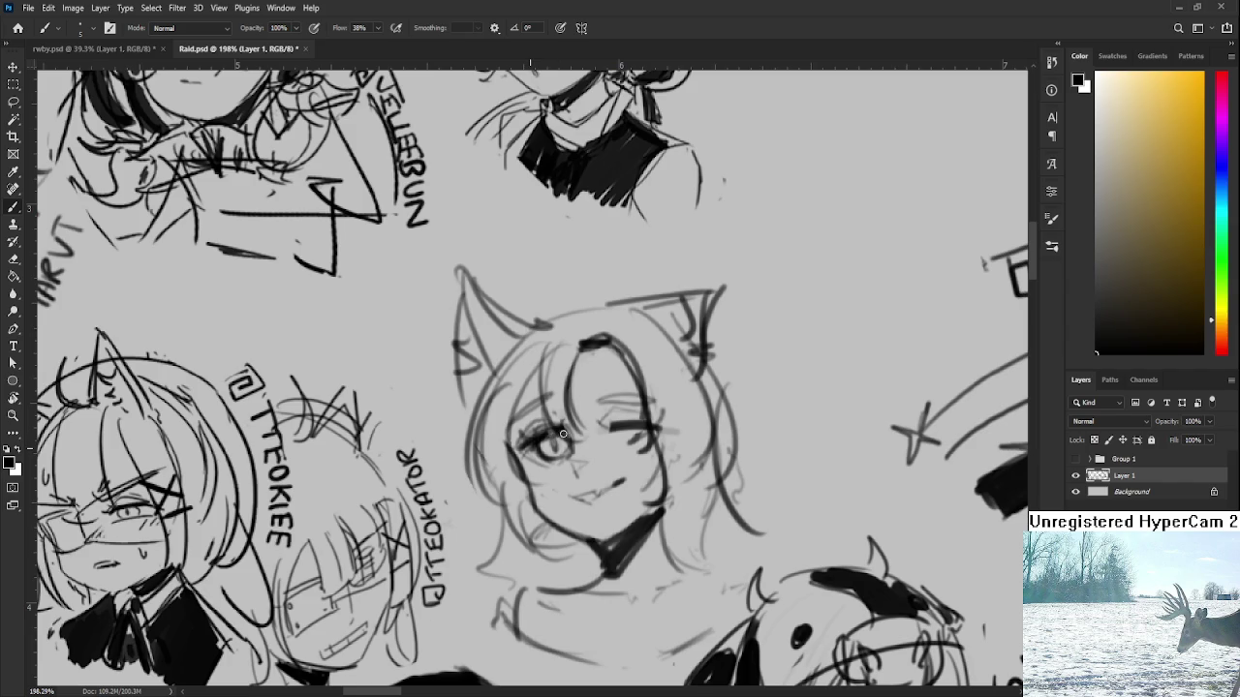
# Draw a darker iris on her left eye and erase the stray eye strokes
pyautogui.press('e')
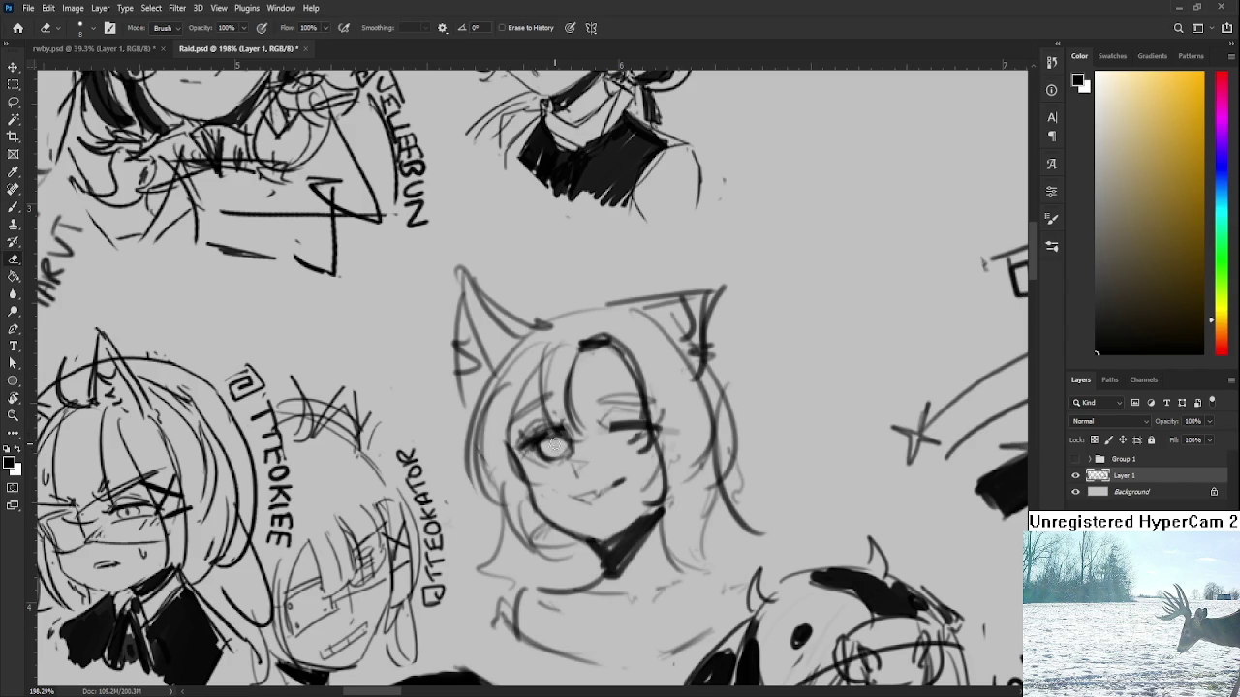
pyautogui.moveTo(560, 446); pyautogui.dragTo(547, 397)
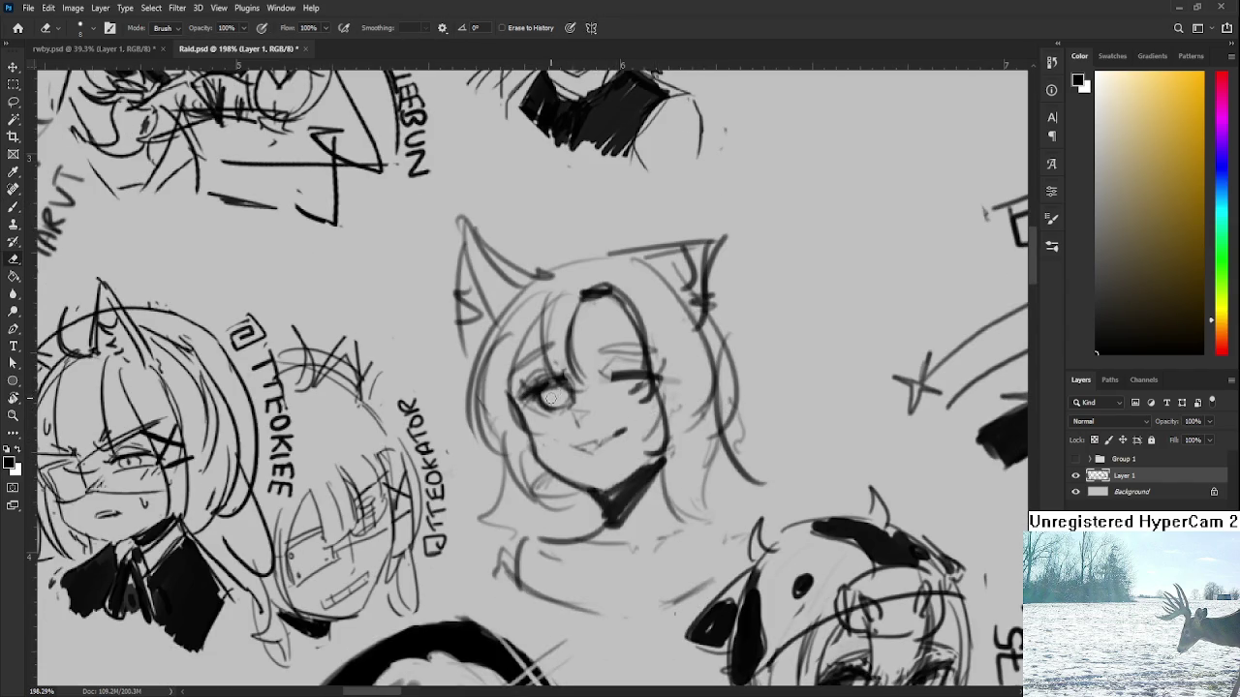
pyautogui.press('b')
pyautogui.moveTo(571, 385)
pyautogui.mouseDown()
pyautogui.moveTo(566, 407)
pyautogui.moveTo(554, 401)
pyautogui.mouseUp()
pyautogui.press('e')
pyautogui.moveTo(559, 386); pyautogui.dragTo(537, 392)
pyautogui.moveTo(538, 391); pyautogui.dragTo(526, 468)
pyautogui.press('b')
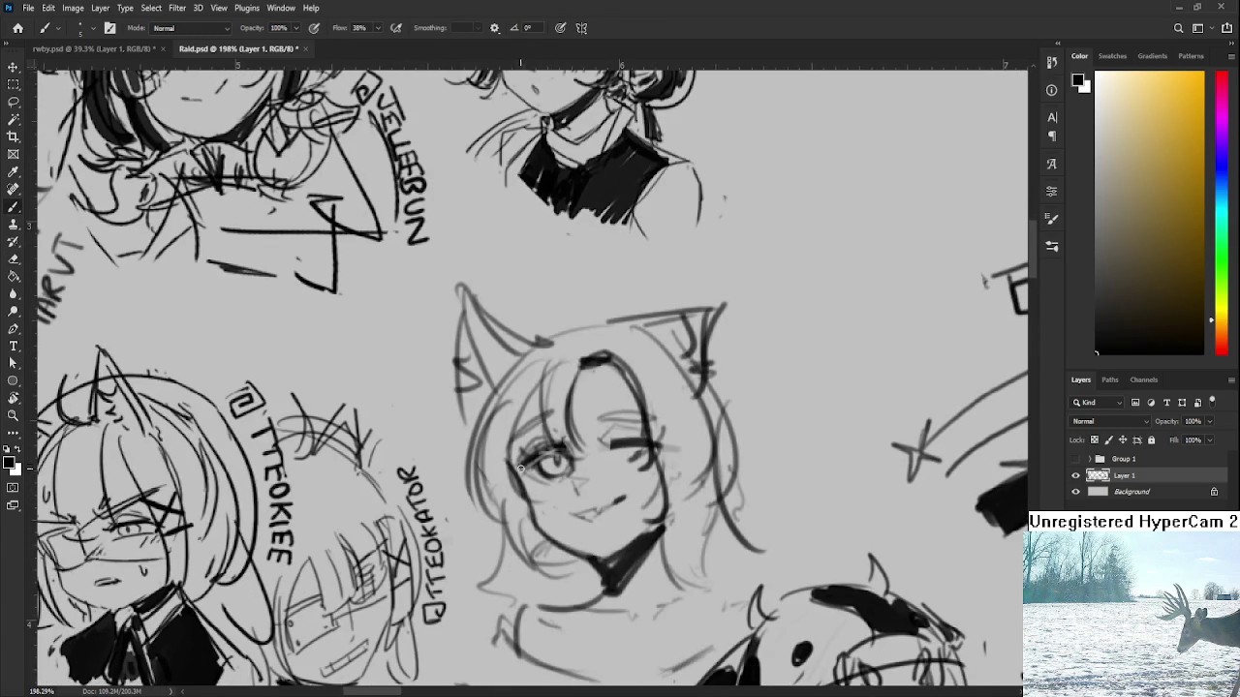
# Strengthen the dark line along her face's left edge and fill the collar black
pyautogui.moveTo(543, 530); pyautogui.dragTo(573, 550)
pyautogui.moveTo(558, 399); pyautogui.dragTo(533, 498)
pyautogui.hotkey('ctrl', 'z')
pyautogui.moveTo(541, 437); pyautogui.dragTo(531, 504)
pyautogui.moveTo(563, 395)
pyautogui.mouseDown()
pyautogui.moveTo(557, 420)
pyautogui.moveTo(575, 471)
pyautogui.moveTo(580, 433)
pyautogui.mouseUp()
pyautogui.moveTo(557, 528)
pyautogui.mouseDown()
pyautogui.moveTo(569, 586)
pyautogui.moveTo(601, 581)
pyautogui.moveTo(617, 518)
pyautogui.moveTo(690, 571)
pyautogui.mouseUp()
pyautogui.moveTo(685, 523); pyautogui.dragTo(697, 558)
# Sketch strands along the left and right edges of her hair
pyautogui.moveTo(510, 388); pyautogui.dragTo(528, 521)
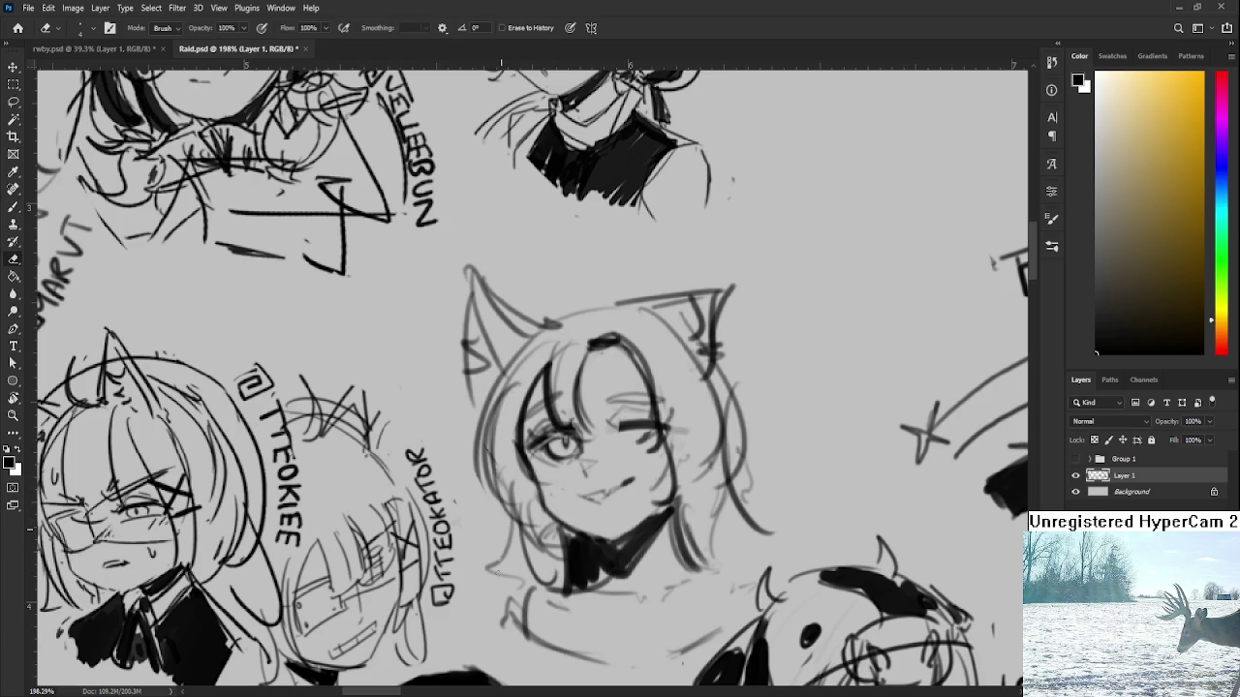
pyautogui.moveTo(496, 456); pyautogui.dragTo(490, 581)
pyautogui.moveTo(497, 500); pyautogui.dragTo(513, 587)
pyautogui.moveTo(503, 533); pyautogui.dragTo(422, 439)
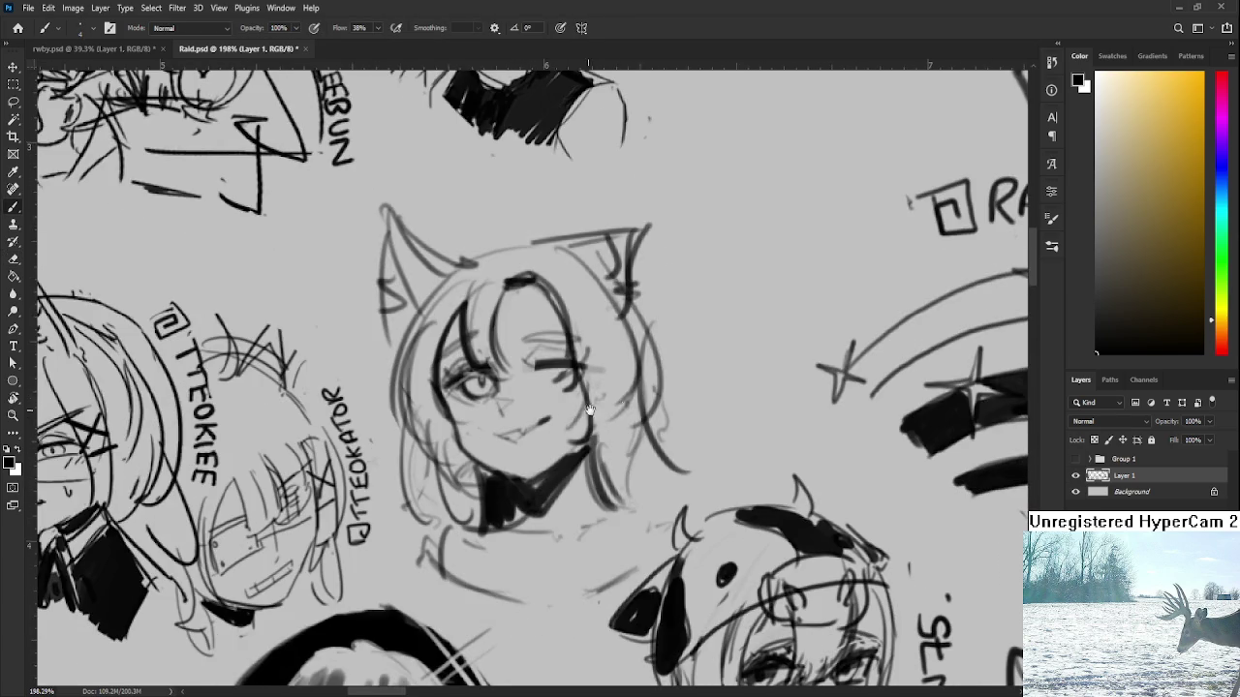
pyautogui.moveTo(647, 344); pyautogui.dragTo(690, 494)
pyautogui.moveTo(696, 442); pyautogui.dragTo(712, 412)
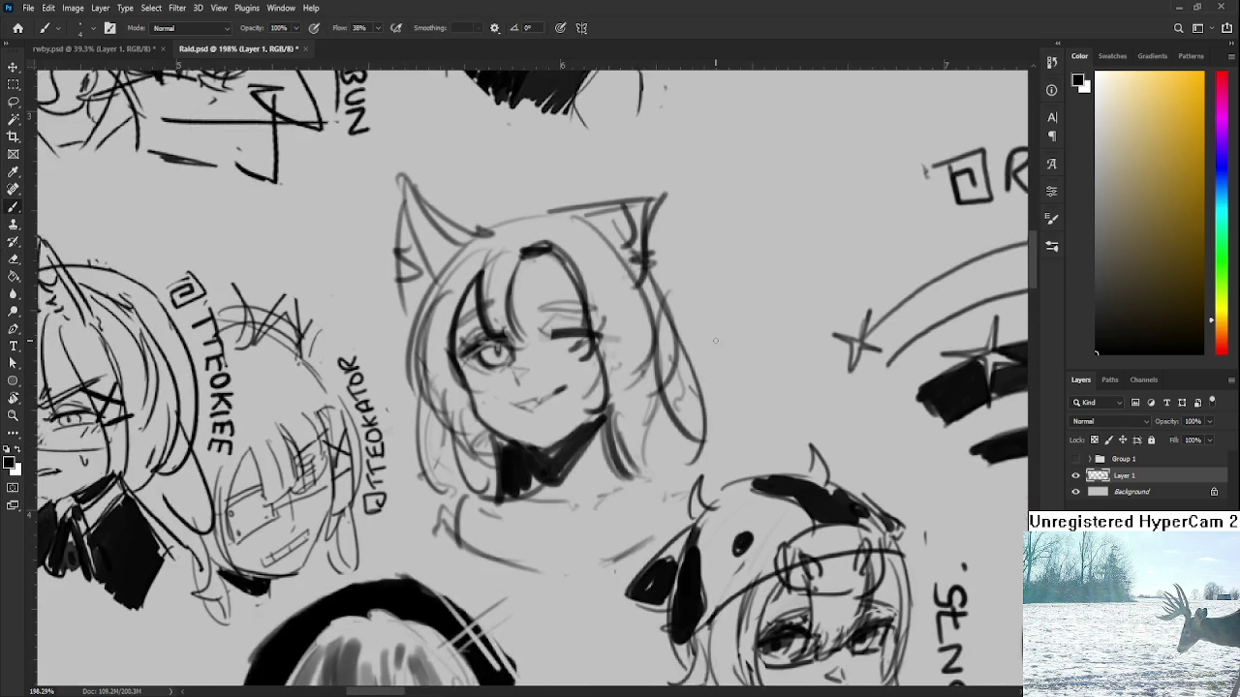
pyautogui.scroll(-5, 717, 341)
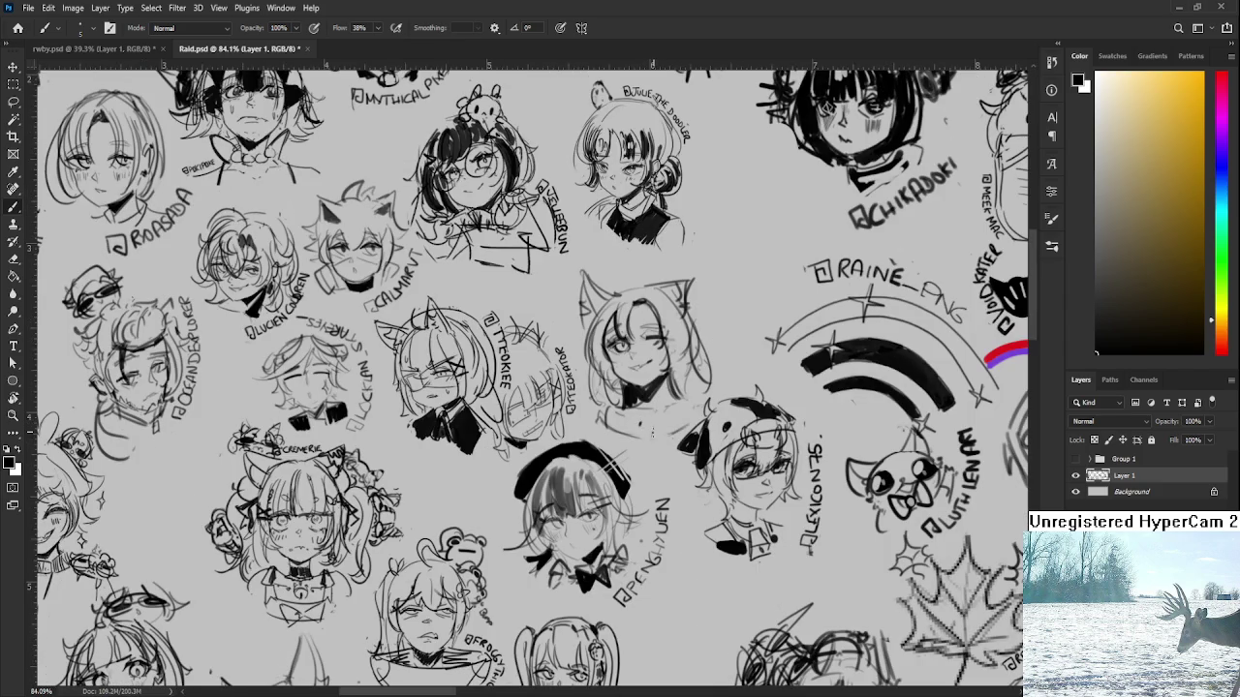
# Letter an E, a dot and a second E of the handle label above the head
pyautogui.moveTo(725, 302); pyautogui.dragTo(666, 409)
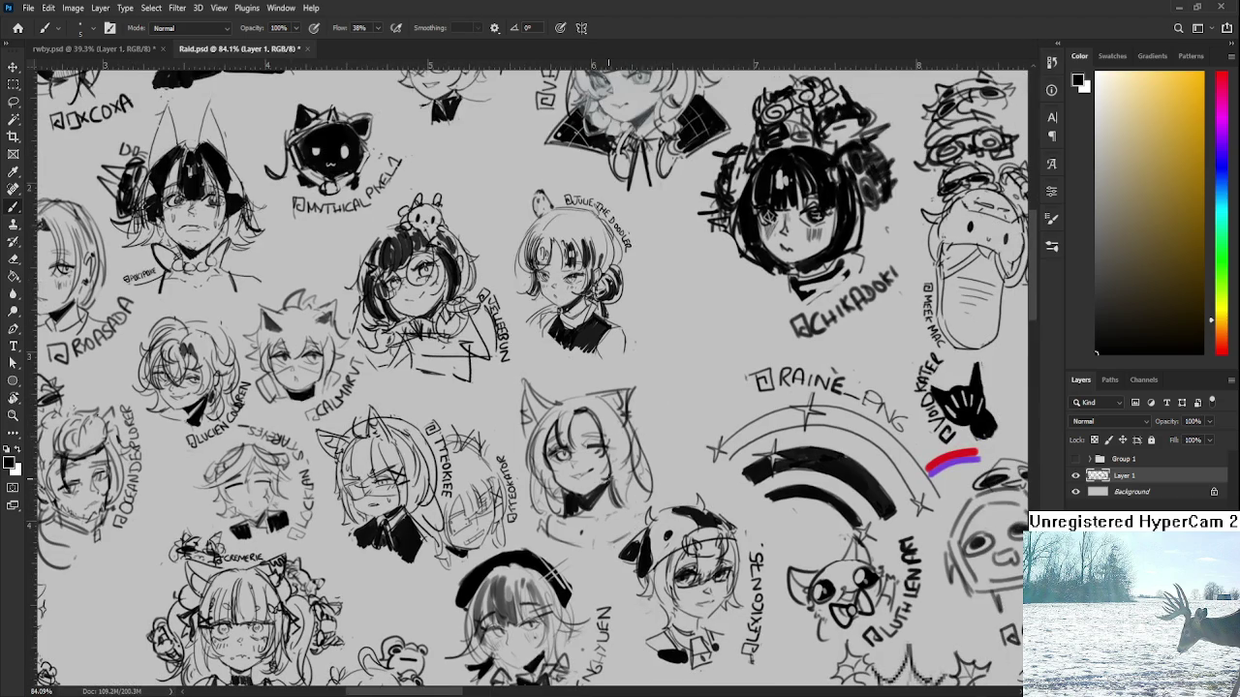
pyautogui.press('e')
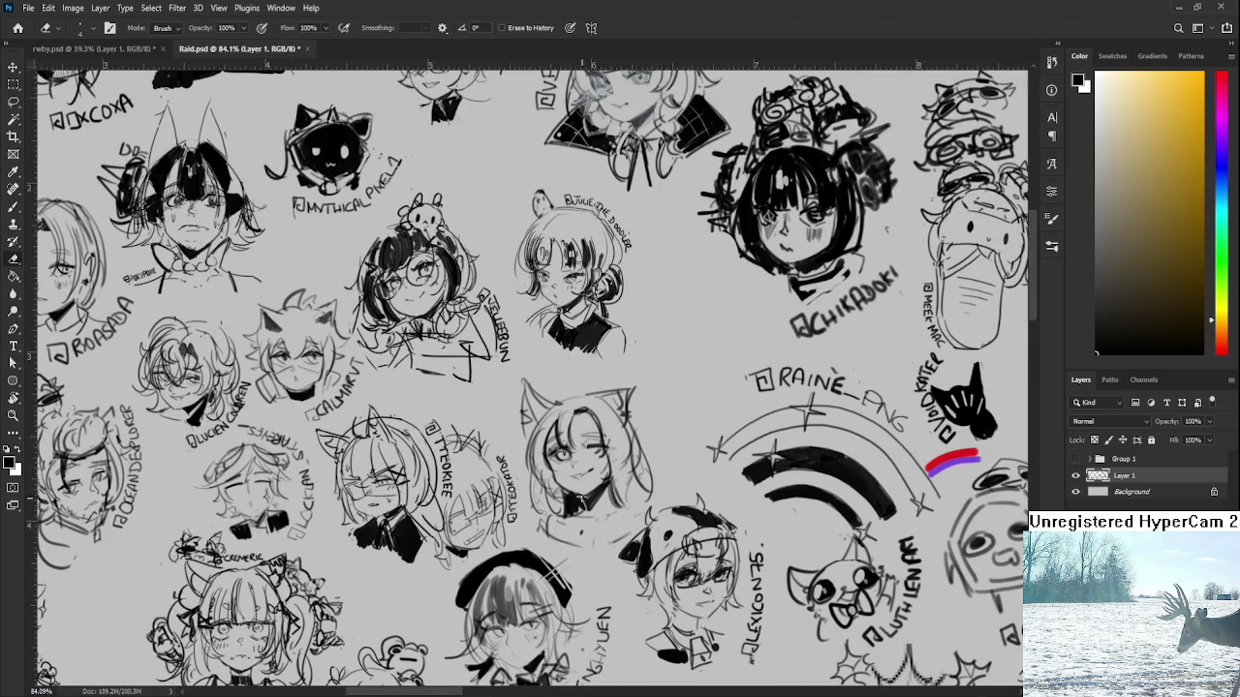
pyautogui.moveTo(621, 443); pyautogui.dragTo(596, 450)
pyautogui.press('b')
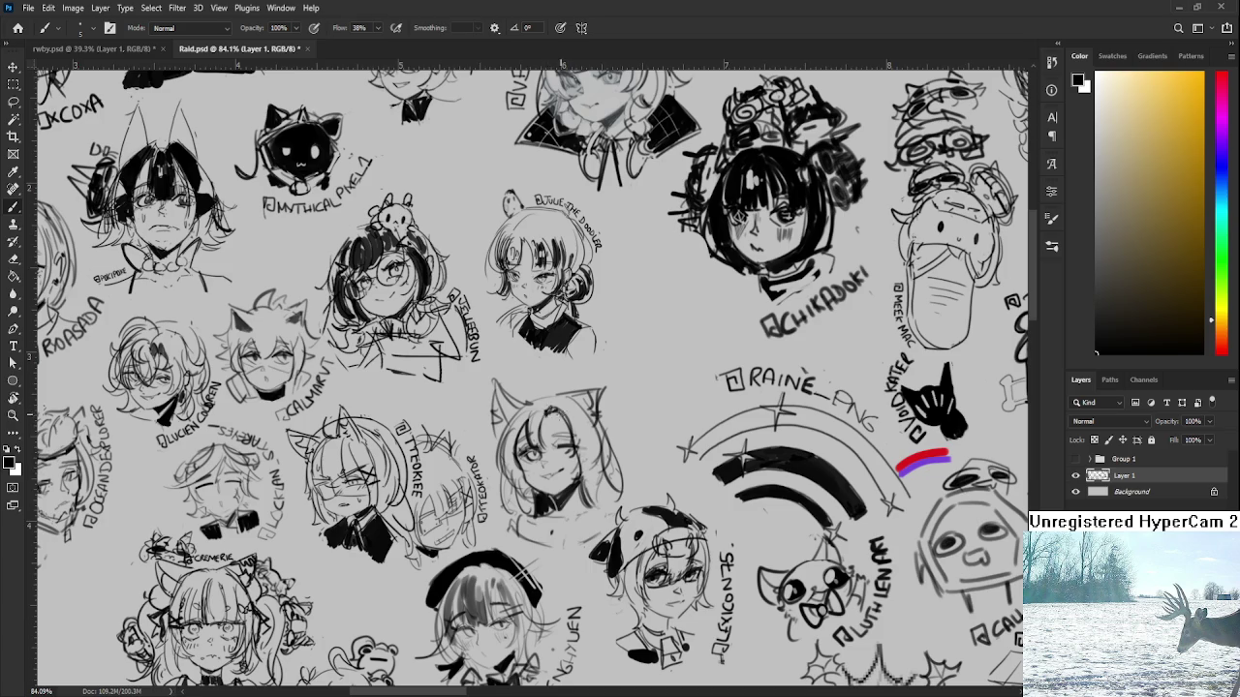
pyautogui.press('e')
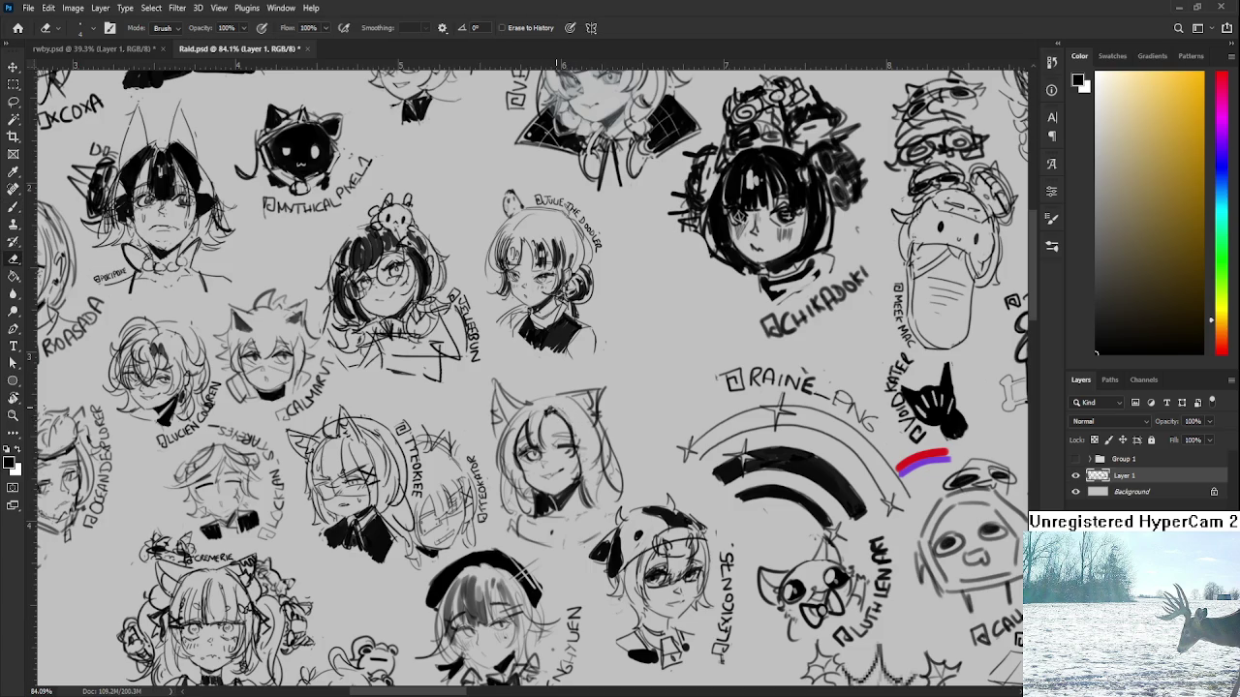
pyautogui.press('b')
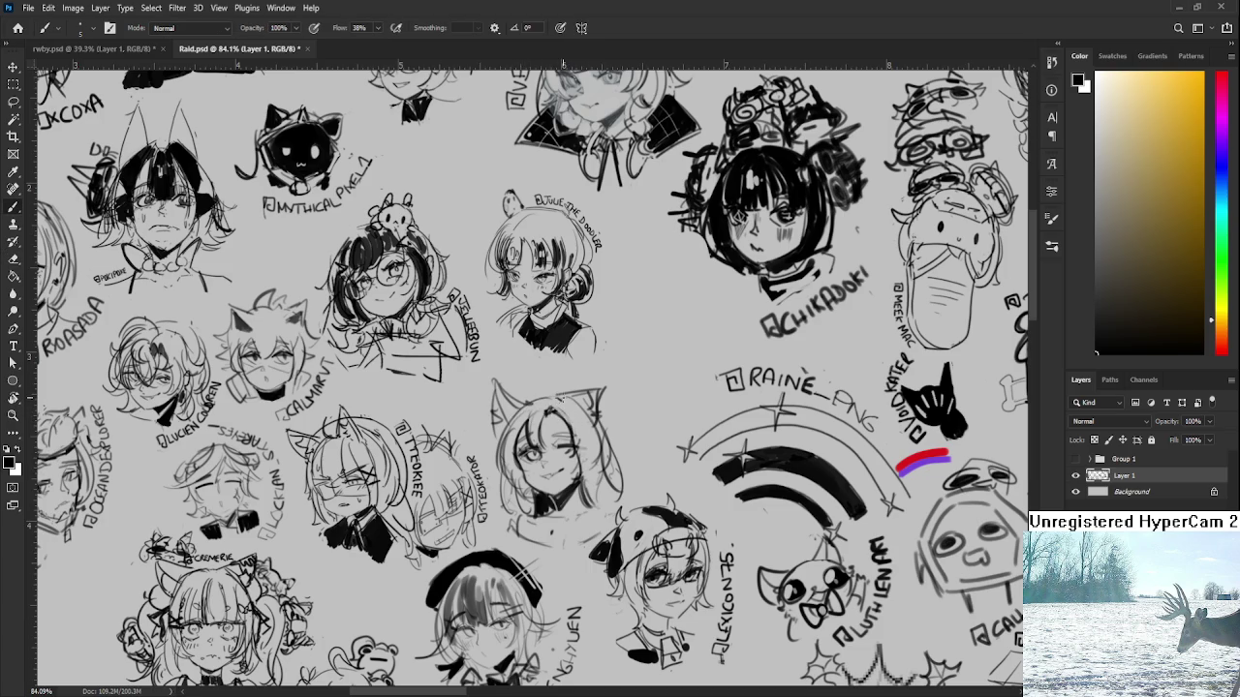
pyautogui.moveTo(620, 407)
pyautogui.mouseDown()
pyautogui.moveTo(598, 382)
pyautogui.moveTo(513, 364)
pyautogui.moveTo(548, 361)
pyautogui.mouseUp()
pyautogui.click(552, 359)
pyautogui.moveTo(548, 341); pyautogui.dragTo(564, 355)
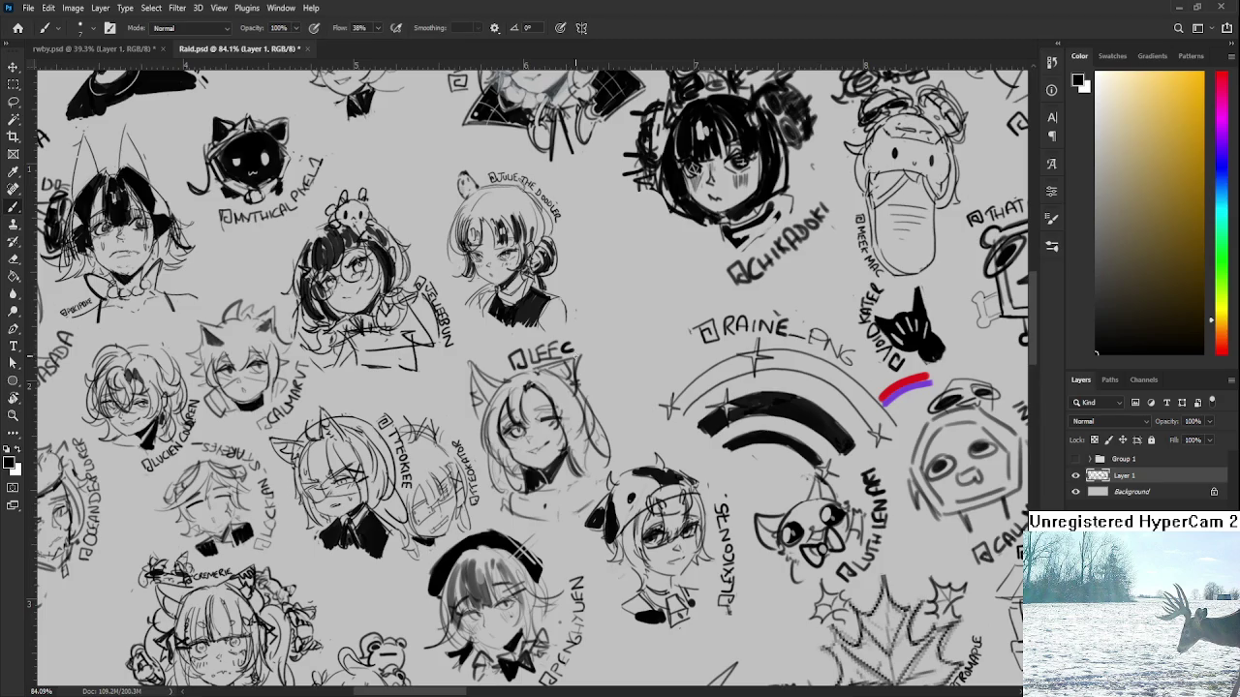
# Tilt the canvas view and letter a C and an H on the label
pyautogui.press('r')
pyautogui.moveTo(620, 402); pyautogui.dragTo(632, 392)
pyautogui.press('b')
pyautogui.moveTo(581, 335)
pyautogui.mouseDown()
pyautogui.moveTo(573, 346)
pyautogui.moveTo(585, 347)
pyautogui.mouseUp()
pyautogui.moveTo(591, 333); pyautogui.dragTo(591, 347)
# Rotate the view further and finish the last letters of the handle label
pyautogui.press('r')
pyautogui.moveTo(603, 402); pyautogui.dragTo(637, 376)
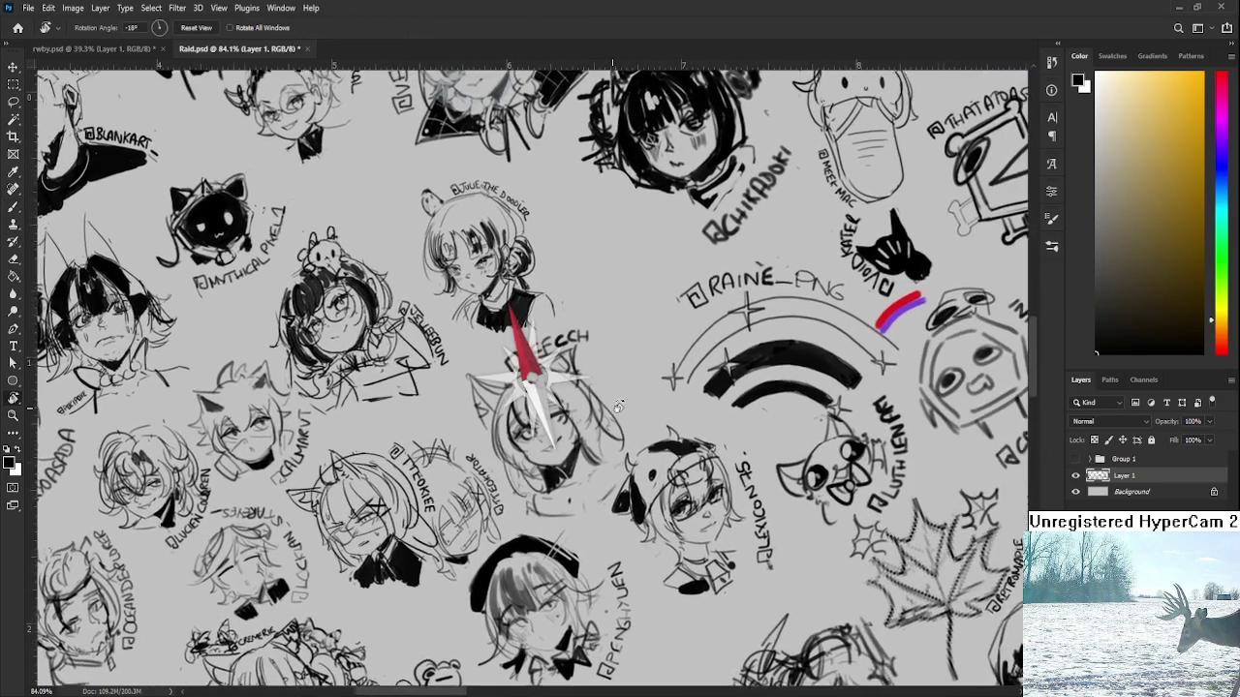
pyautogui.press('b')
pyautogui.moveTo(589, 328); pyautogui.dragTo(595, 343)
pyautogui.moveTo(595, 330); pyautogui.dragTo(603, 337)
pyautogui.moveTo(596, 343); pyautogui.dragTo(638, 418)
pyautogui.press('r')
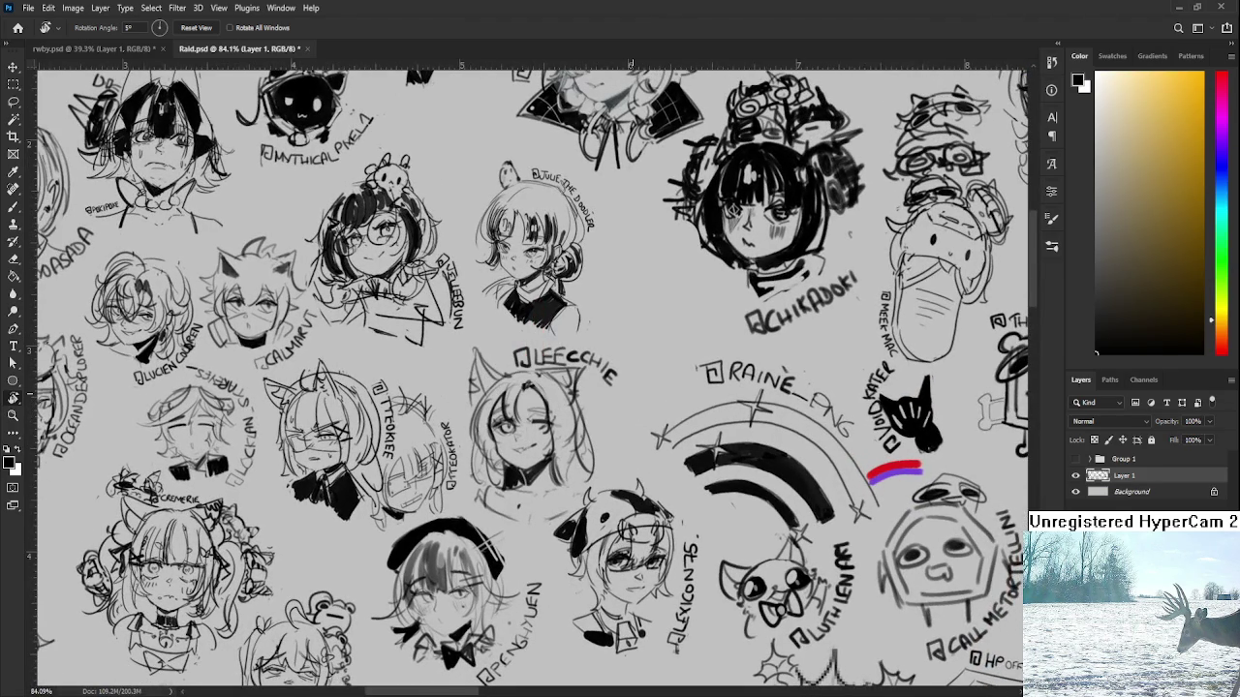
pyautogui.scroll(-1, 623, 323)
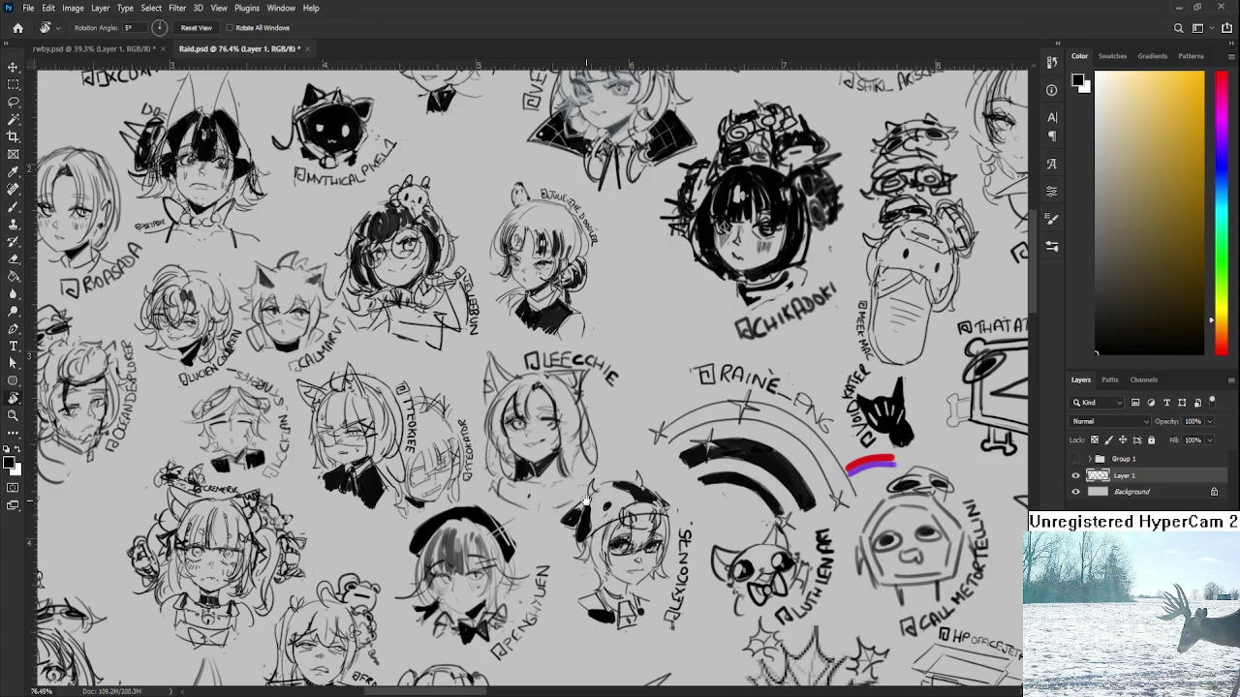
# Zoom out and straighten the Raid.psd view, then close that document
pyautogui.moveTo(586, 500); pyautogui.dragTo(609, 63)
pyautogui.scroll(-1, 632, 480)
pyautogui.scroll(-1, 633, 479)
pyautogui.scroll(-1, 632, 479)
pyautogui.scroll(-1, 632, 480)
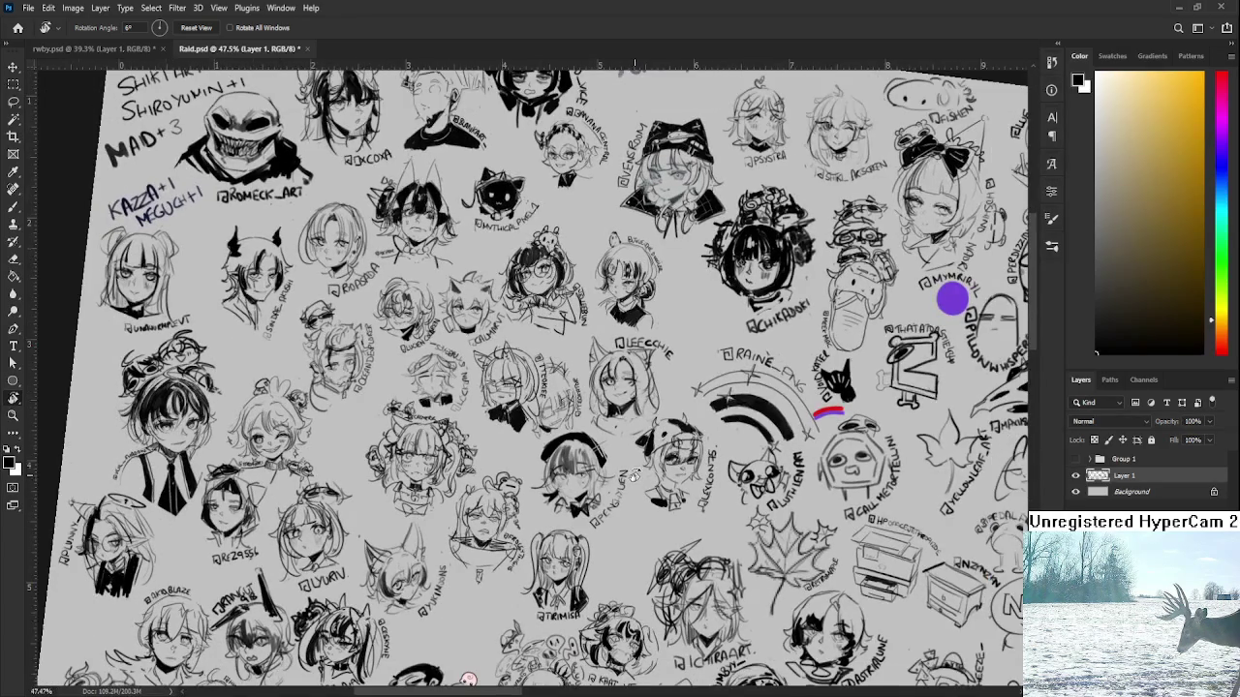
pyautogui.scroll(-1, 633, 479)
pyautogui.moveTo(630, 490)
pyautogui.mouseDown()
pyautogui.moveTo(636, 453)
pyautogui.moveTo(671, 441)
pyautogui.mouseUp()
pyautogui.scroll(-1, 638, 453)
pyautogui.scroll(-1, 639, 453)
pyautogui.scroll(-2, 456, 326)
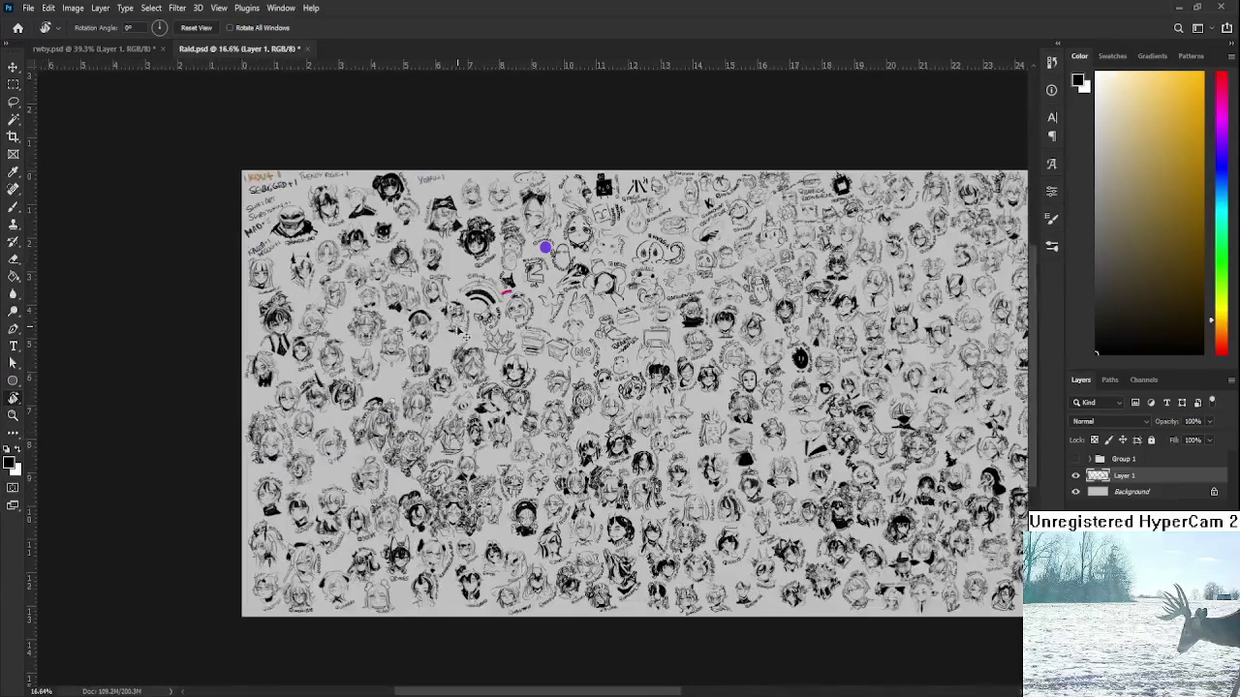
pyautogui.hscroll(3, 455, 325)
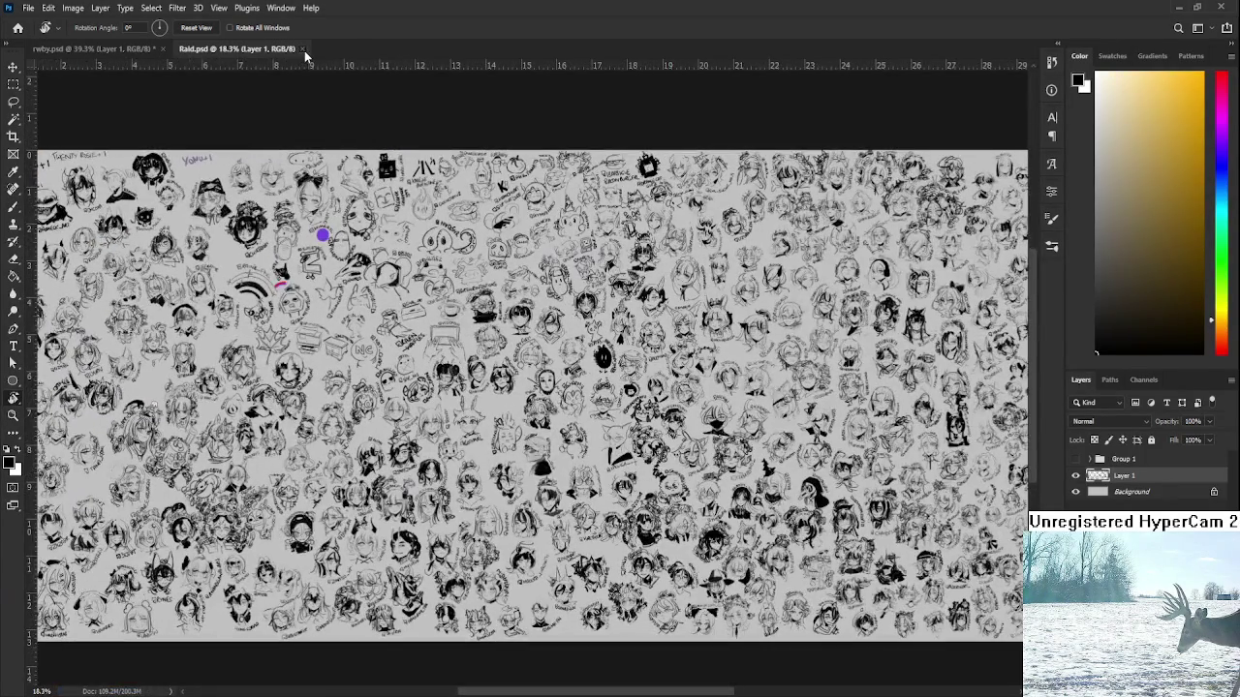
pyautogui.click(302, 49)
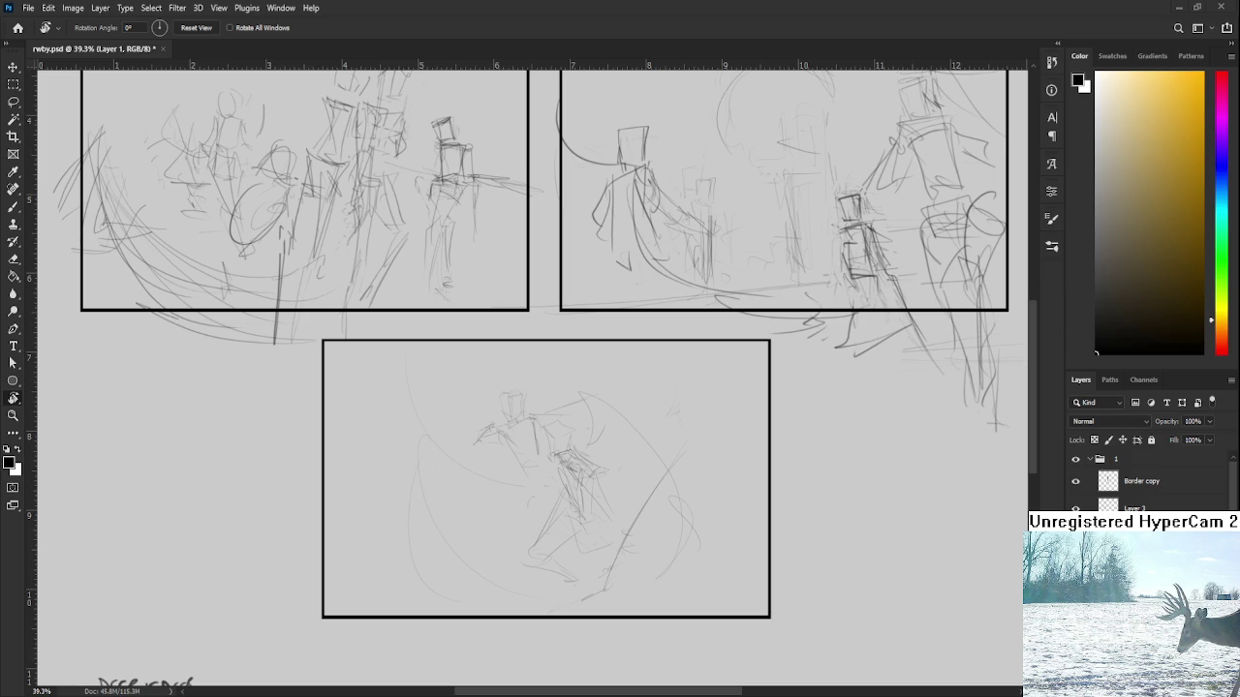
# Add a waist line and hatching strokes to the fighter's lower body
pyautogui.scroll(-1, 503, 456)
pyautogui.scroll(1, 465, 447)
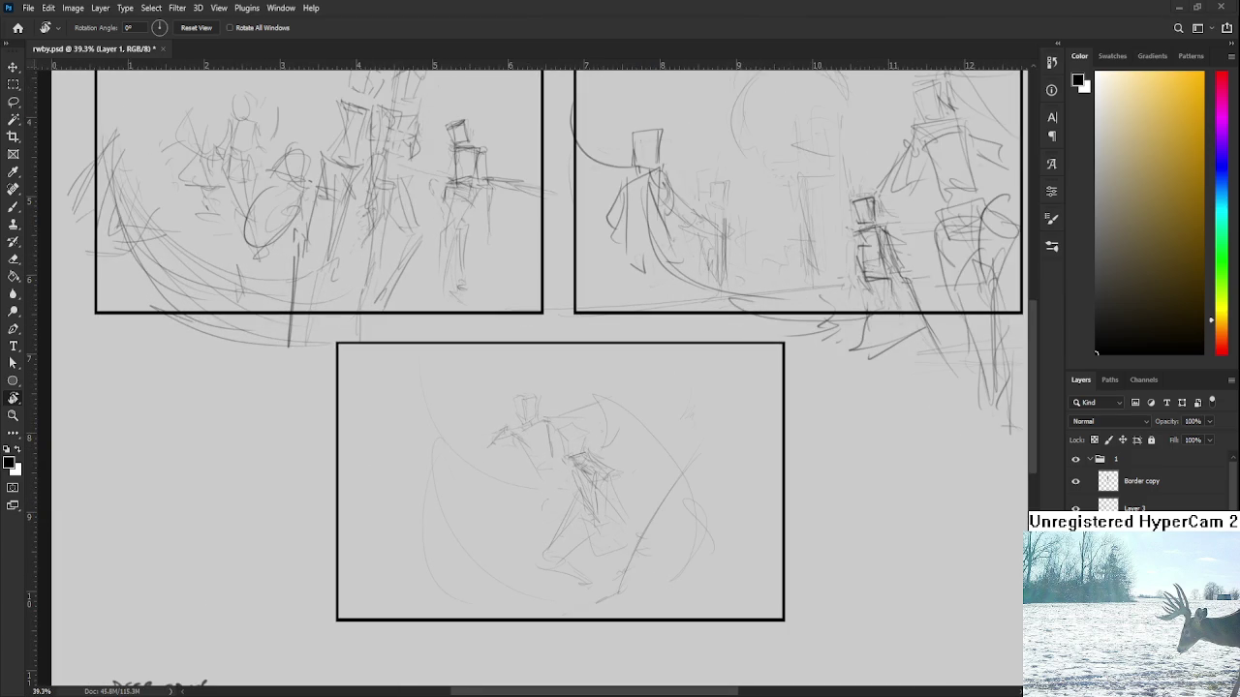
pyautogui.scroll(1, 557, 512)
pyautogui.scroll(1, 557, 512)
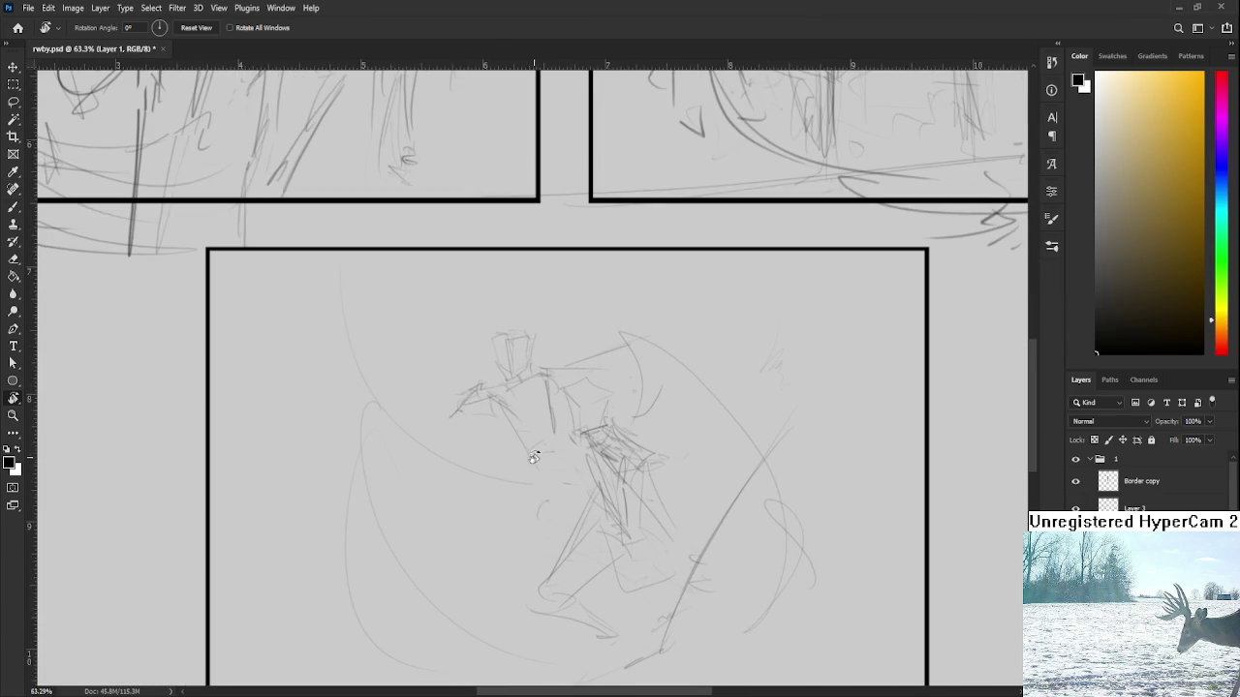
pyautogui.press('b')
pyautogui.moveTo(538, 460)
pyautogui.mouseDown()
pyautogui.moveTo(577, 459)
pyautogui.moveTo(572, 543)
pyautogui.mouseUp()
pyautogui.hotkey('ctrl', 'z')
pyautogui.moveTo(538, 484)
pyautogui.mouseDown()
pyautogui.moveTo(579, 543)
pyautogui.moveTo(587, 482)
pyautogui.mouseUp()
# Try several thin diagonal blade strokes above the fighter's head, undoing each
pyautogui.scroll(2, 587, 482)
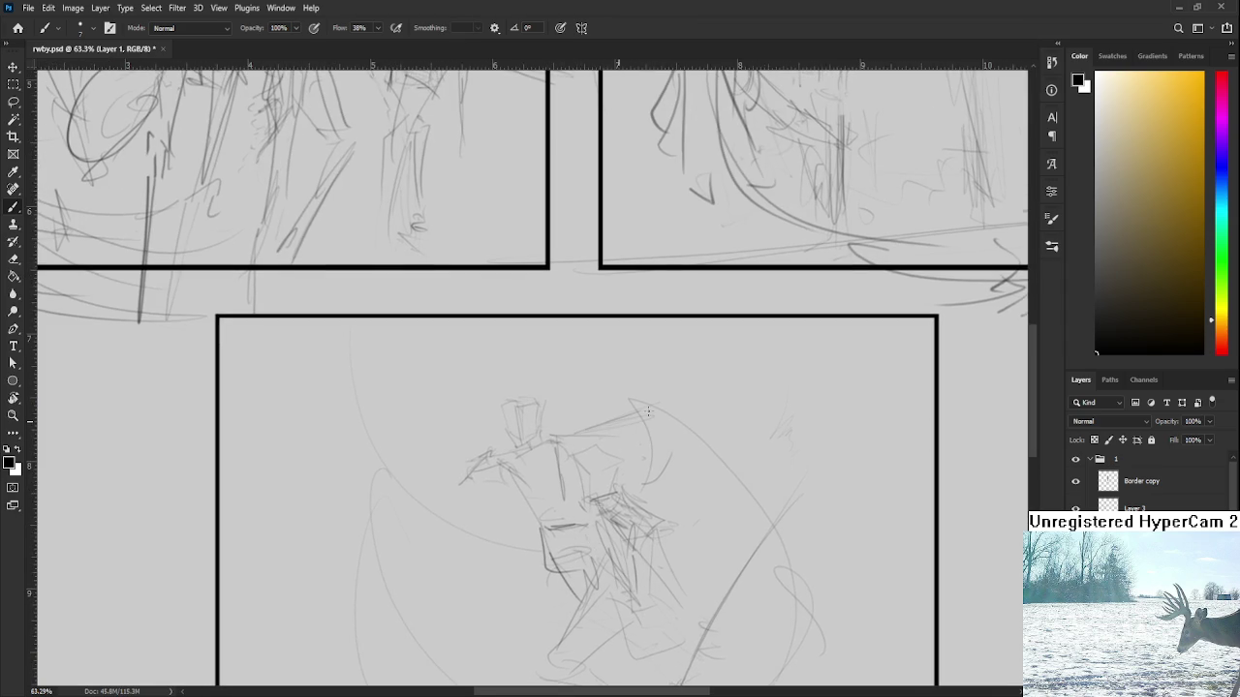
pyautogui.moveTo(668, 418); pyautogui.dragTo(619, 398)
pyautogui.moveTo(511, 320); pyautogui.dragTo(552, 399)
pyautogui.hotkey('ctrl', 'z')
pyautogui.moveTo(477, 309); pyautogui.dragTo(531, 397)
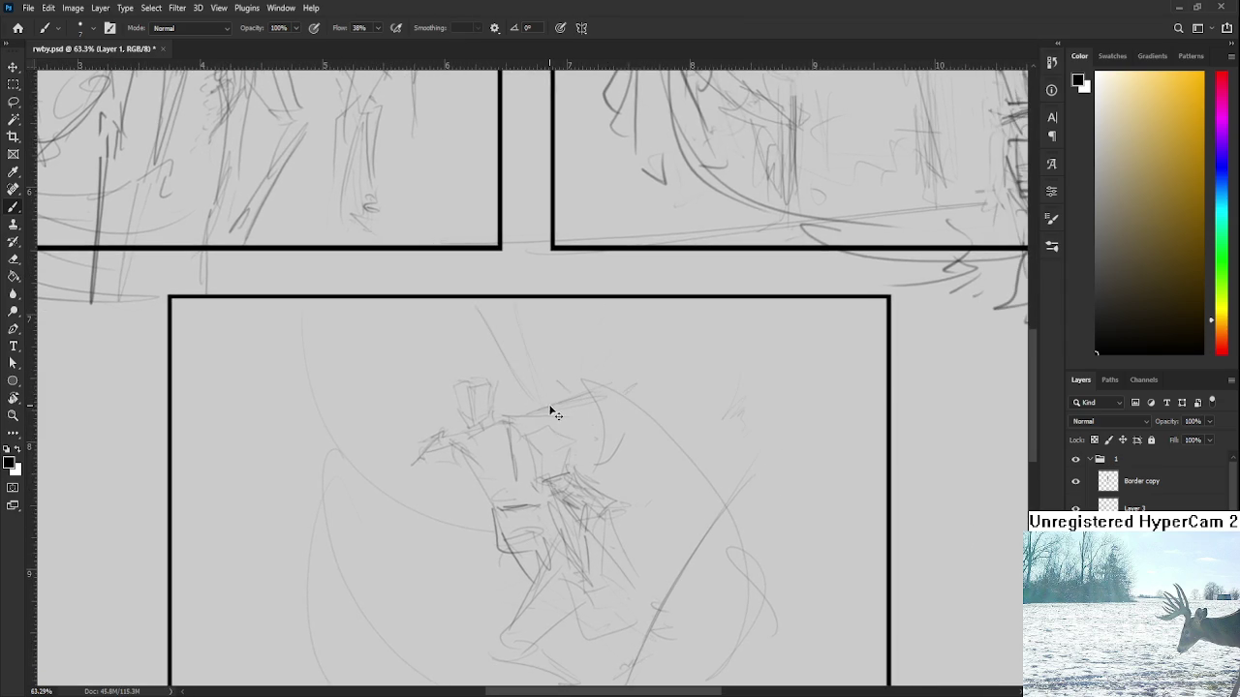
pyautogui.hotkey('ctrl', 'z')
pyautogui.moveTo(523, 339); pyautogui.dragTo(556, 416)
pyautogui.hotkey('ctrl', 'z')
pyautogui.moveTo(521, 345); pyautogui.dragTo(544, 408)
pyautogui.hotkey('ctrl', 'z')
pyautogui.moveTo(528, 341); pyautogui.dragTo(565, 424)
pyautogui.hotkey('ctrl', 'z')
# Zoom out over the bottom panel and start a transform of the sketch
pyautogui.moveTo(532, 341); pyautogui.dragTo(566, 323)
pyautogui.scroll(-2, 625, 363)
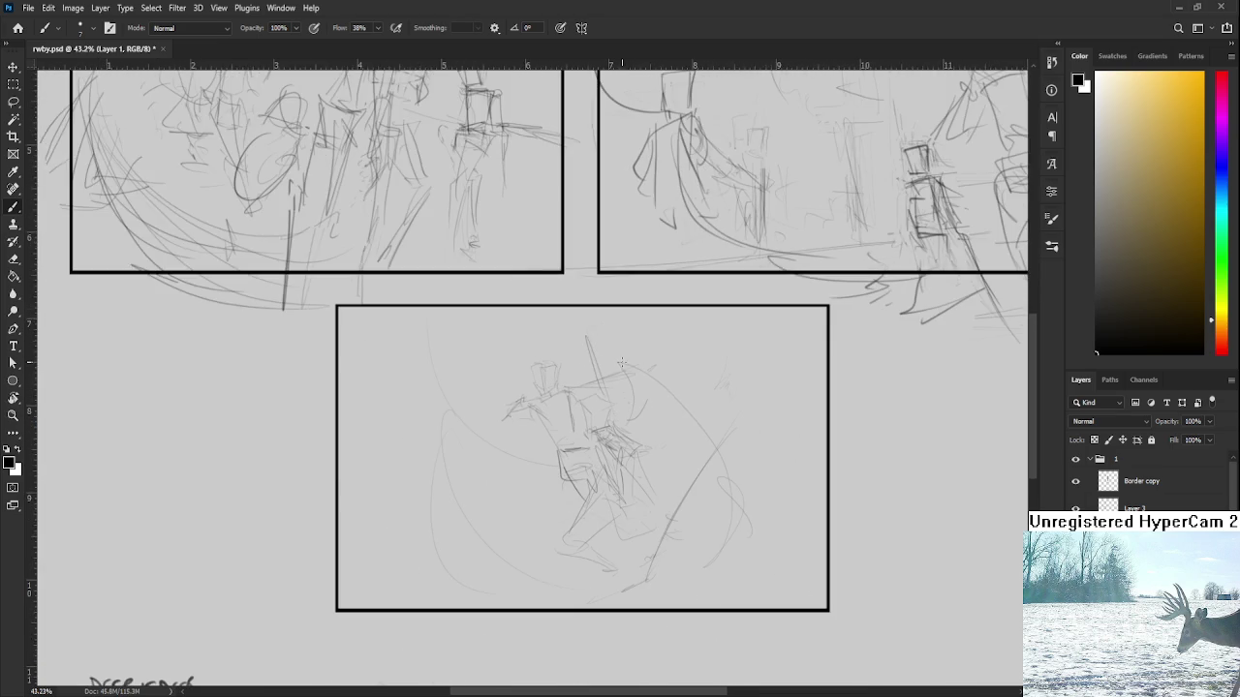
pyautogui.scroll(-1, 628, 442)
pyautogui.scroll(1, 625, 414)
pyautogui.scroll(-1, 625, 417)
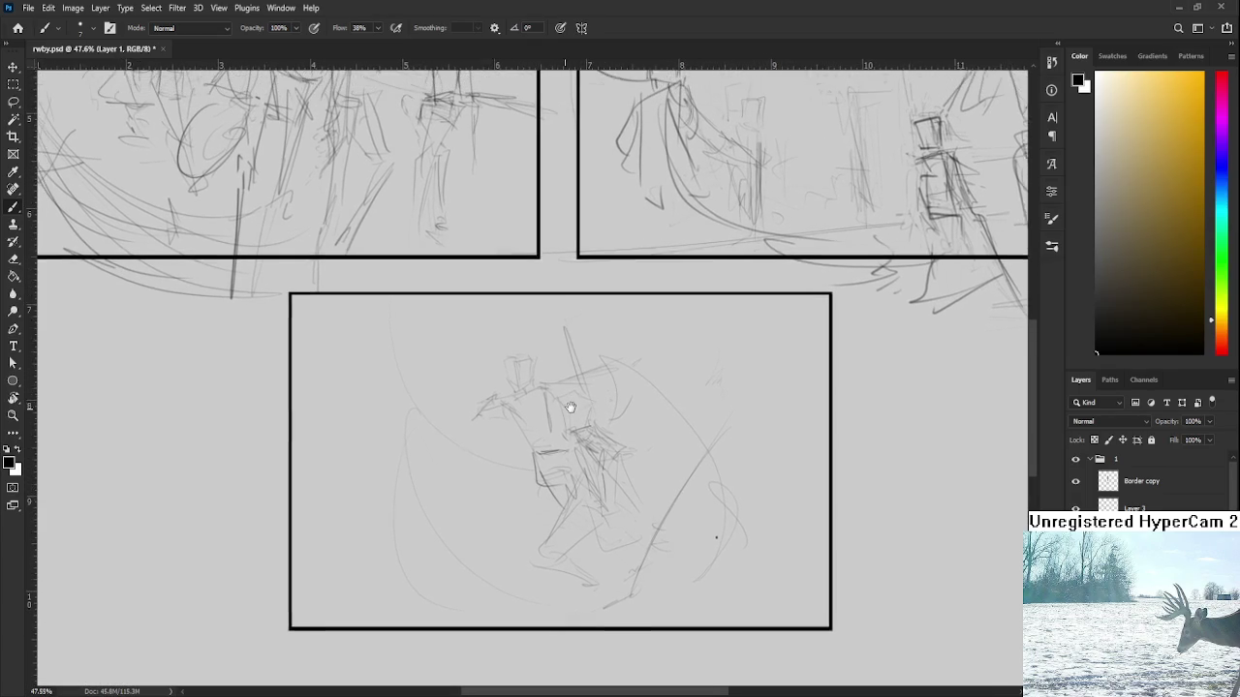
pyautogui.hotkey('ctrl', 't')
# Lasso the bottom-panel fighters and transform them to about 103% with a -4.6° tilt
pyautogui.press('Escape')
pyautogui.press('l')
pyautogui.moveTo(566, 334)
pyautogui.mouseDown()
pyautogui.moveTo(691, 364)
pyautogui.moveTo(759, 421)
pyautogui.mouseUp()
pyautogui.hotkey('ctrl', 't')
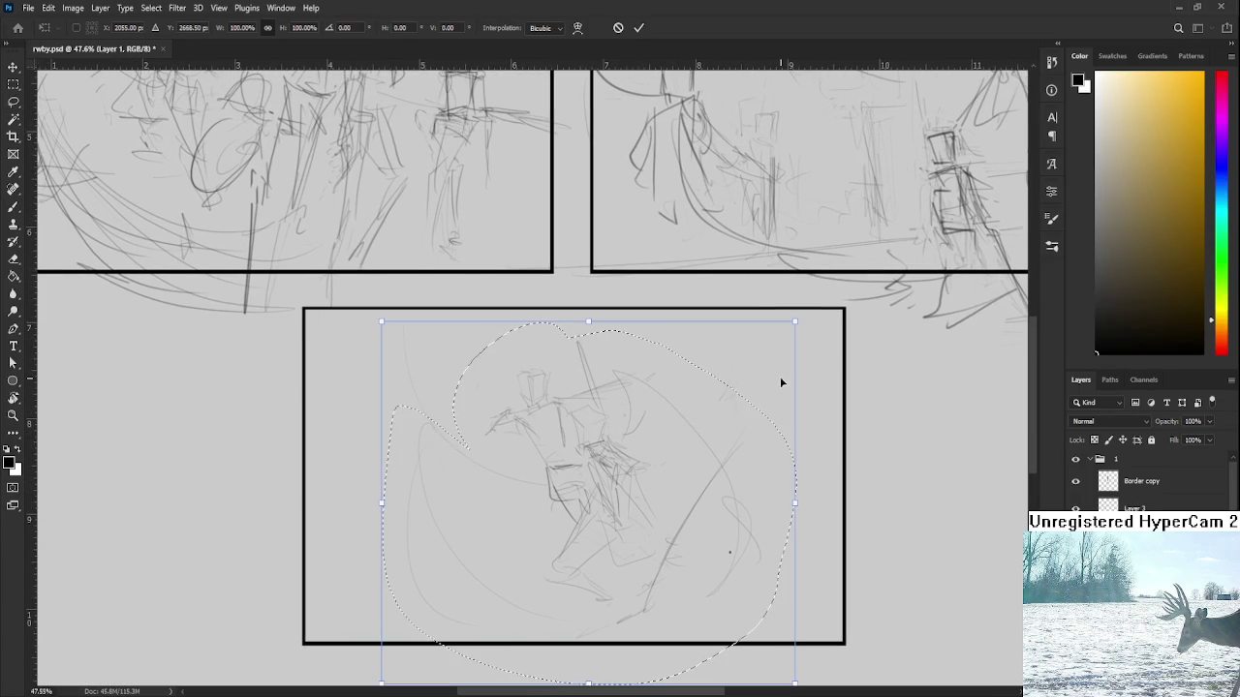
pyautogui.moveTo(781, 379); pyautogui.dragTo(775, 373)
pyautogui.moveTo(365, 683); pyautogui.dragTo(397, 669)
pyautogui.moveTo(762, 329); pyautogui.dragTo(729, 401)
pyautogui.moveTo(768, 331); pyautogui.dragTo(797, 294)
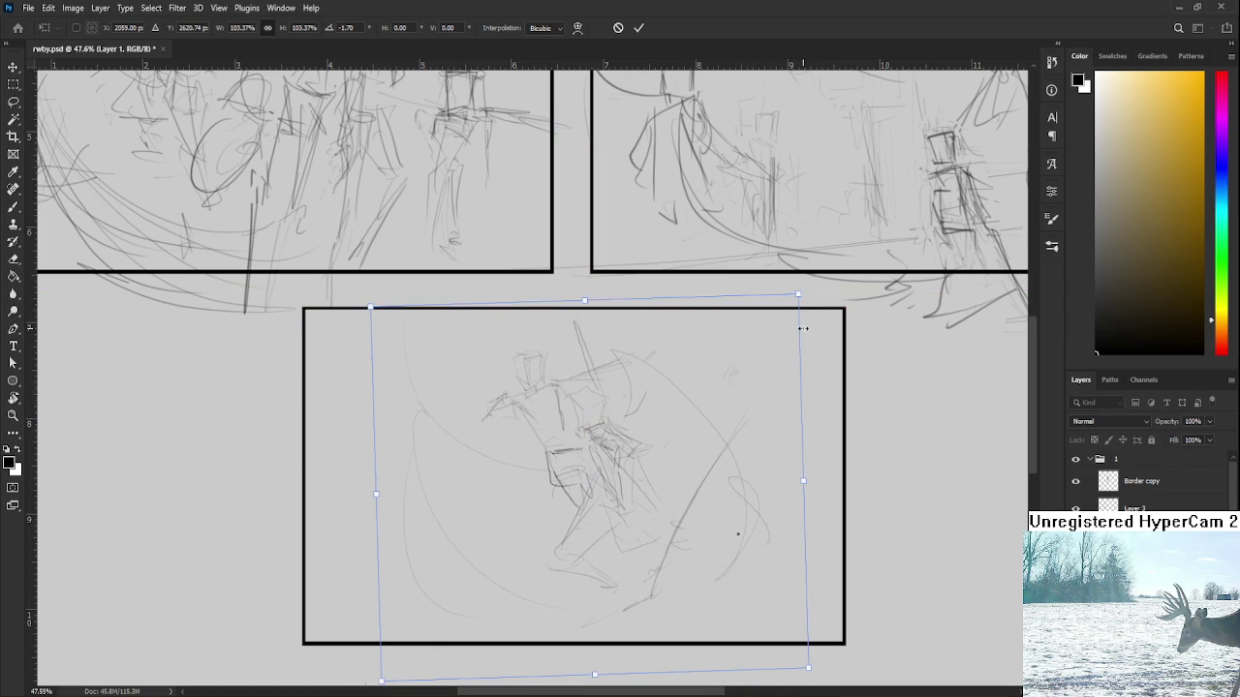
pyautogui.moveTo(810, 320); pyautogui.dragTo(802, 309)
pyautogui.press('Return')
pyautogui.press('e')
pyautogui.press('b')
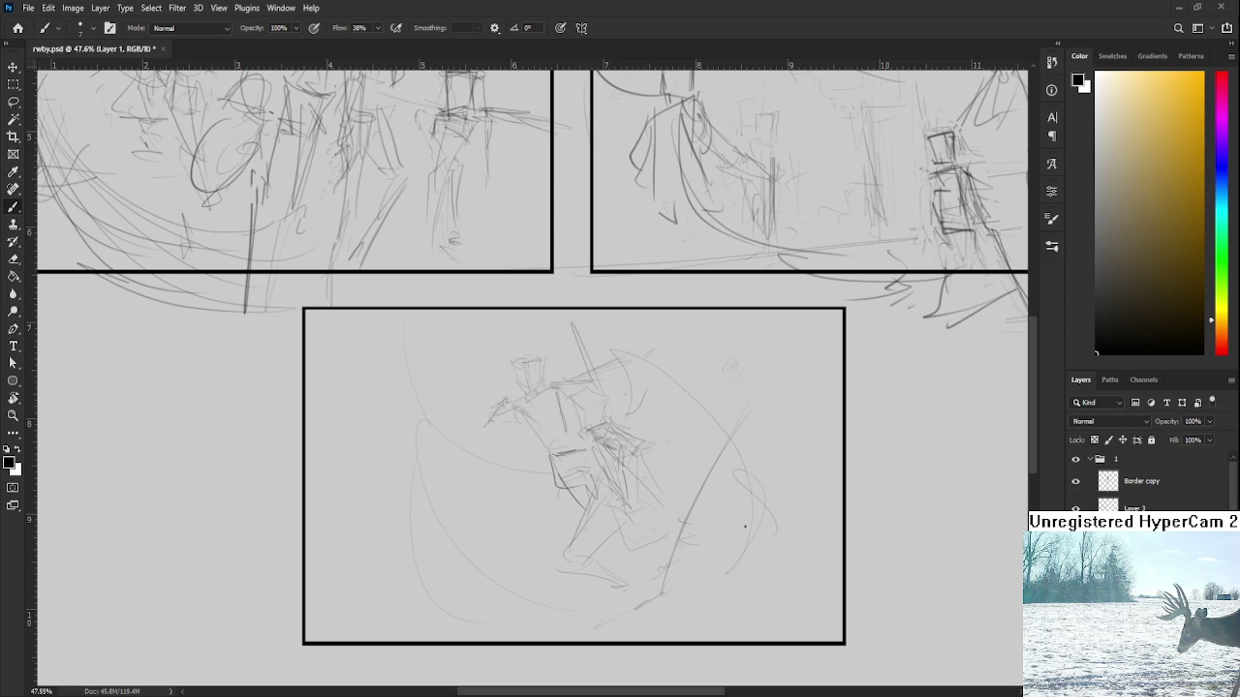
# Try trial strokes, then draw the small figure's body below its box head
pyautogui.scroll(1, 625, 487)
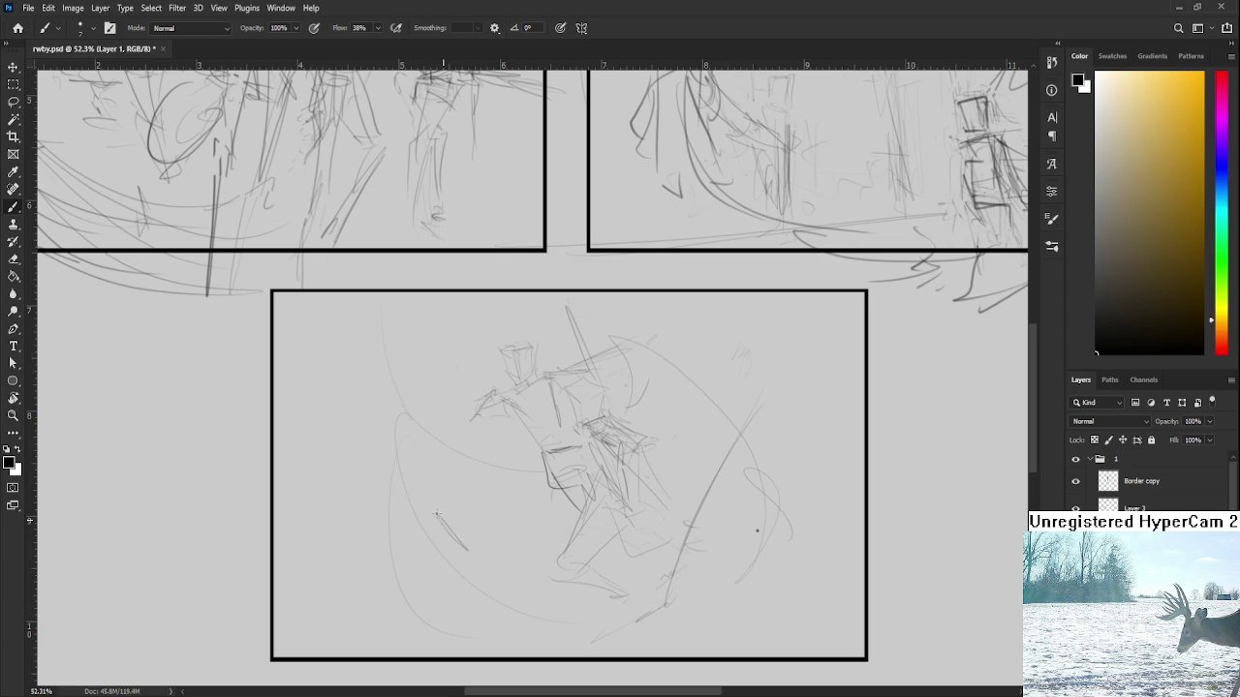
pyautogui.moveTo(431, 515); pyautogui.dragTo(461, 557)
pyautogui.hotkey('ctrl', 'z')
pyautogui.moveTo(432, 513)
pyautogui.mouseDown()
pyautogui.moveTo(478, 498)
pyautogui.moveTo(461, 557)
pyautogui.moveTo(492, 508)
pyautogui.moveTo(496, 554)
pyautogui.moveTo(484, 562)
pyautogui.moveTo(506, 550)
pyautogui.moveTo(494, 555)
pyautogui.moveTo(470, 522)
pyautogui.mouseUp()
pyautogui.hotkey('ctrl', 'z')
pyautogui.press('e')
pyautogui.press('b')
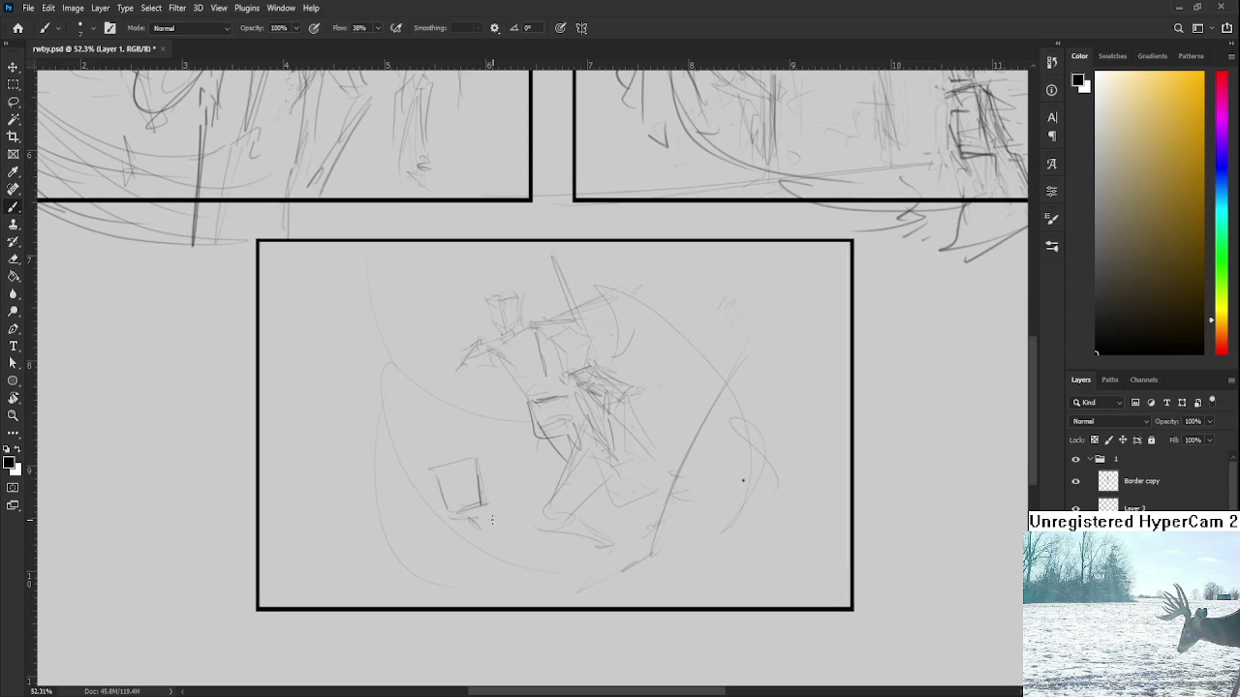
pyautogui.moveTo(461, 521)
pyautogui.mouseDown()
pyautogui.moveTo(508, 534)
pyautogui.moveTo(523, 489)
pyautogui.moveTo(500, 575)
pyautogui.moveTo(521, 596)
pyautogui.mouseUp()
pyautogui.moveTo(515, 490); pyautogui.dragTo(509, 556)
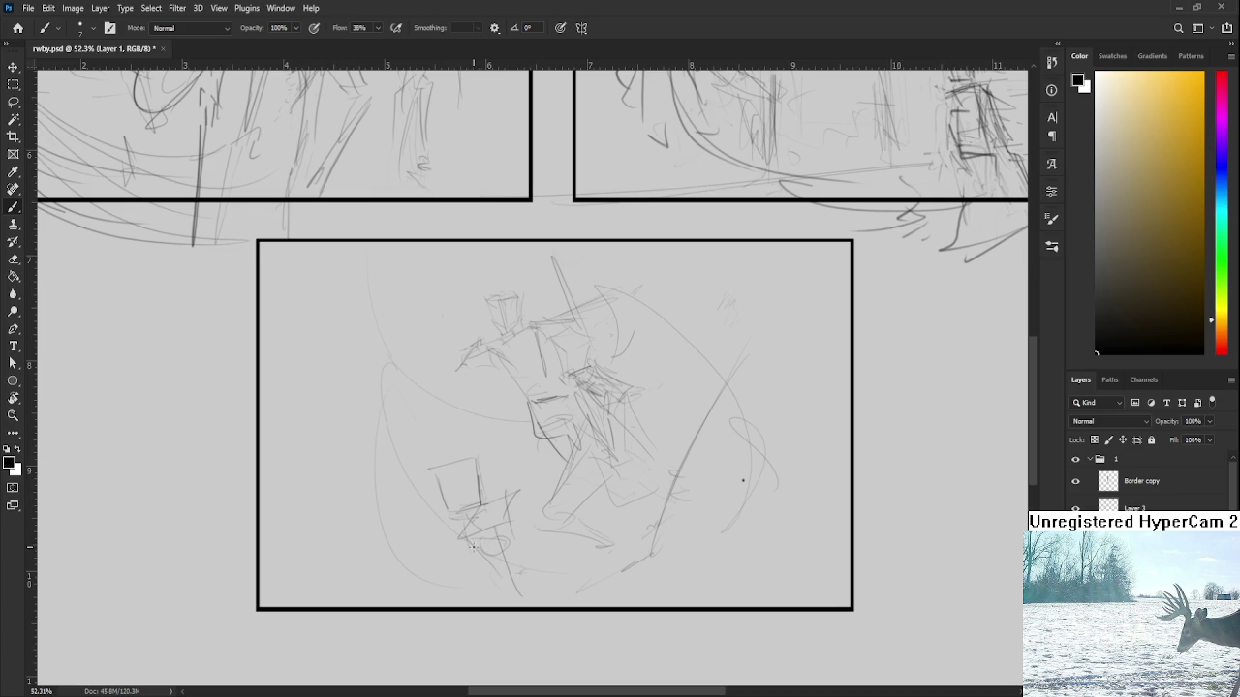
# Sketch the small figure's legs and lower lines in the bottom-left corner
pyautogui.moveTo(475, 544)
pyautogui.mouseDown()
pyautogui.moveTo(410, 581)
pyautogui.moveTo(457, 593)
pyautogui.moveTo(543, 549)
pyautogui.mouseUp()
pyautogui.moveTo(421, 566); pyautogui.dragTo(496, 516)
pyautogui.hotkey('ctrl', 'z')
pyautogui.hotkey('ctrl', 'z')
pyautogui.hotkey('ctrl', 'z')
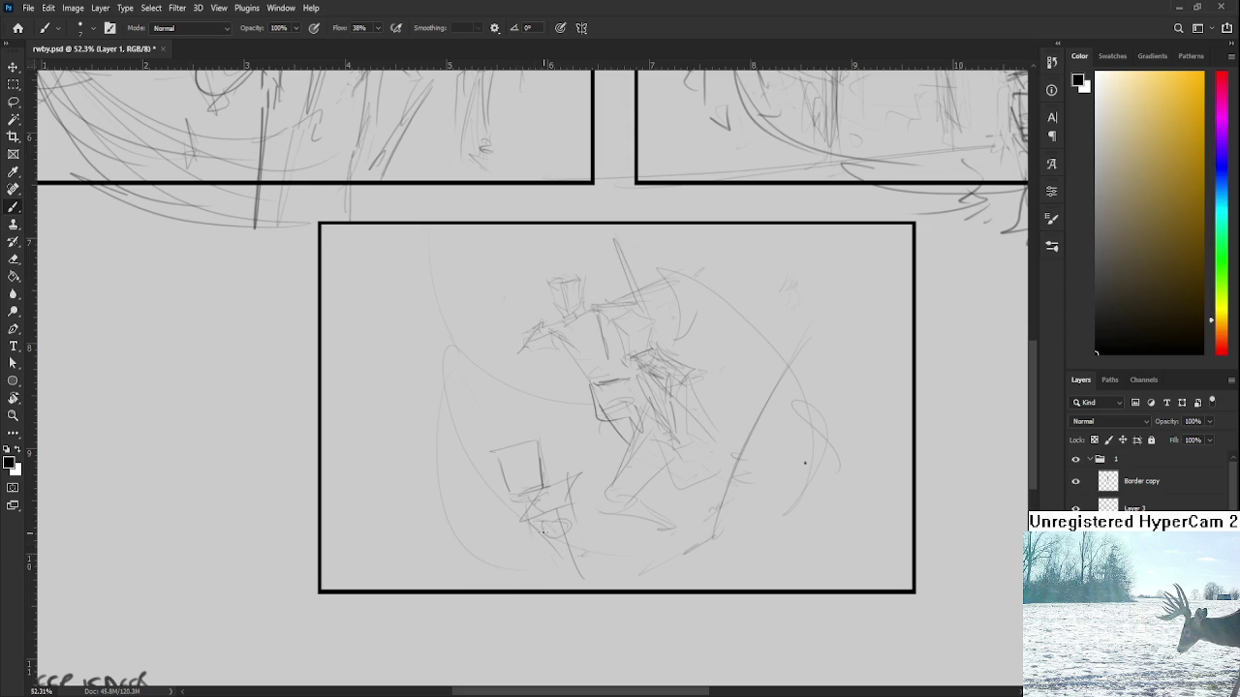
pyautogui.moveTo(533, 532)
pyautogui.mouseDown()
pyautogui.moveTo(485, 560)
pyautogui.moveTo(516, 554)
pyautogui.moveTo(519, 568)
pyautogui.mouseUp()
pyautogui.hotkey('ctrl', 'z')
pyautogui.hotkey('ctrl', 'z')
pyautogui.moveTo(547, 528)
pyautogui.mouseDown()
pyautogui.moveTo(505, 570)
pyautogui.moveTo(519, 537)
pyautogui.moveTo(553, 536)
pyautogui.moveTo(521, 548)
pyautogui.mouseUp()
pyautogui.scroll(-2, 552, 504)
pyautogui.scroll(-2, 552, 505)
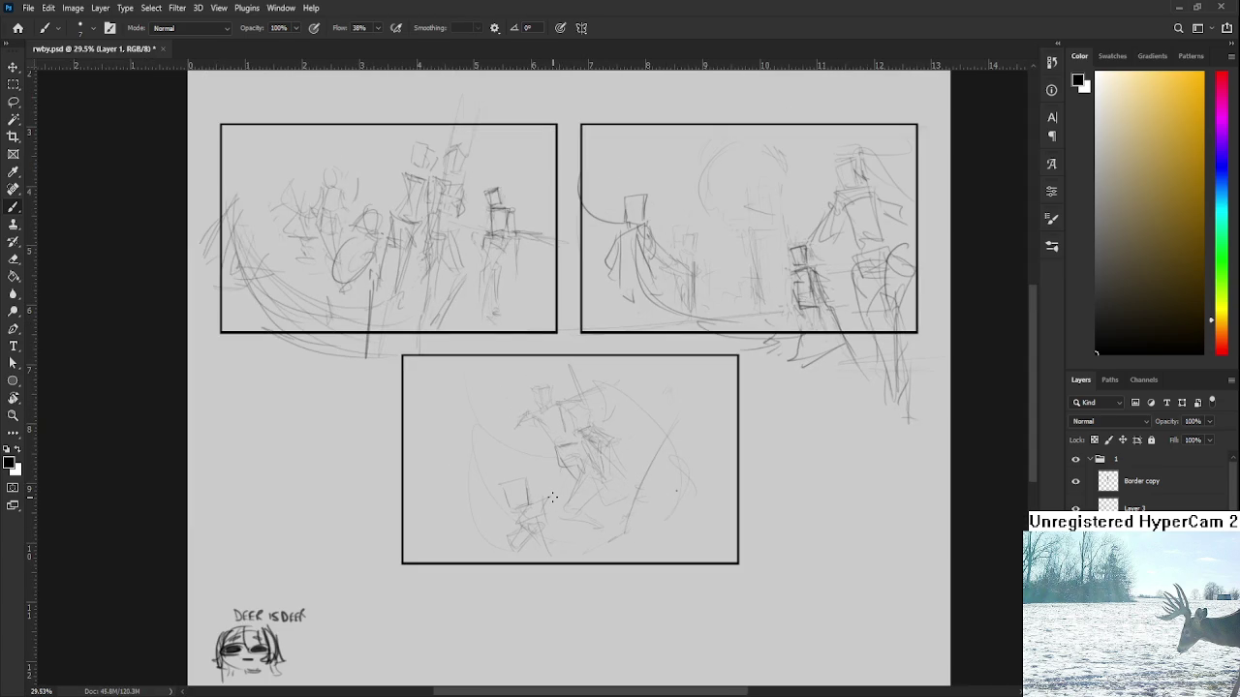
# Lasso and delete the small figure in the bottom panel
pyautogui.press('m')
pyautogui.press('l')
pyautogui.moveTo(512, 466)
pyautogui.mouseDown()
pyautogui.moveTo(543, 499)
pyautogui.moveTo(540, 484)
pyautogui.mouseUp()
pyautogui.press('Delete')
pyautogui.hotkey('ctrl', 'd')
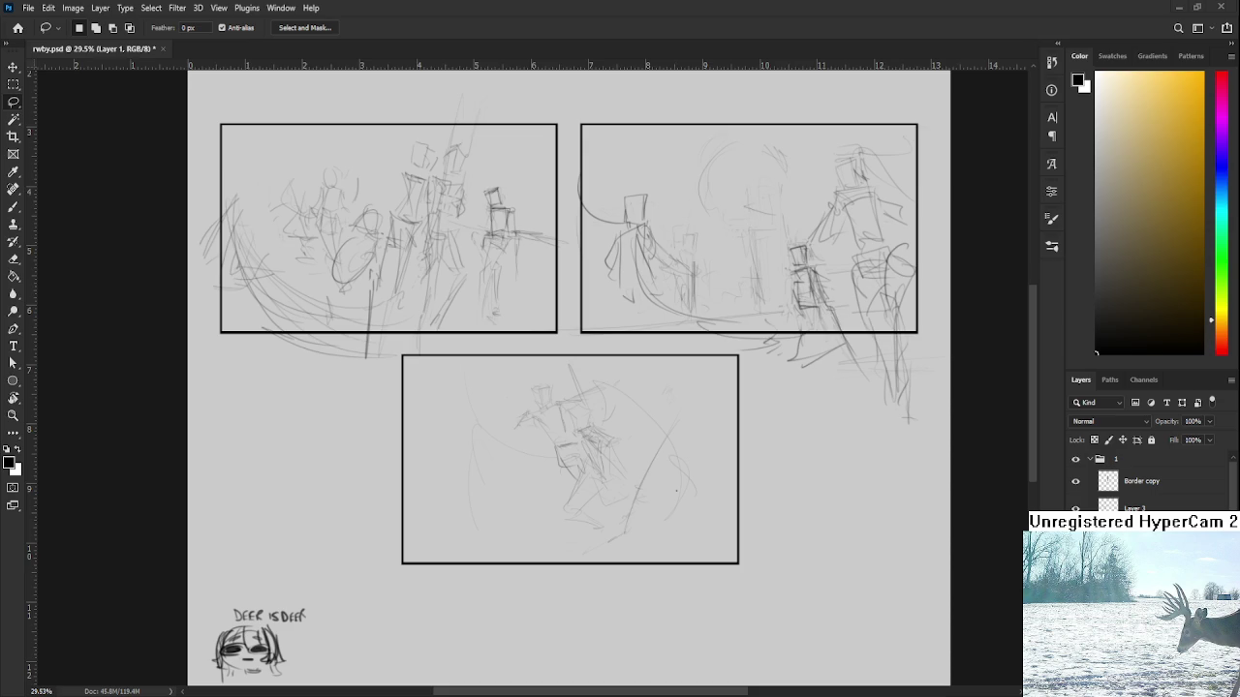
pyautogui.scroll(4, 506, 436)
pyautogui.scroll(-1, 538, 414)
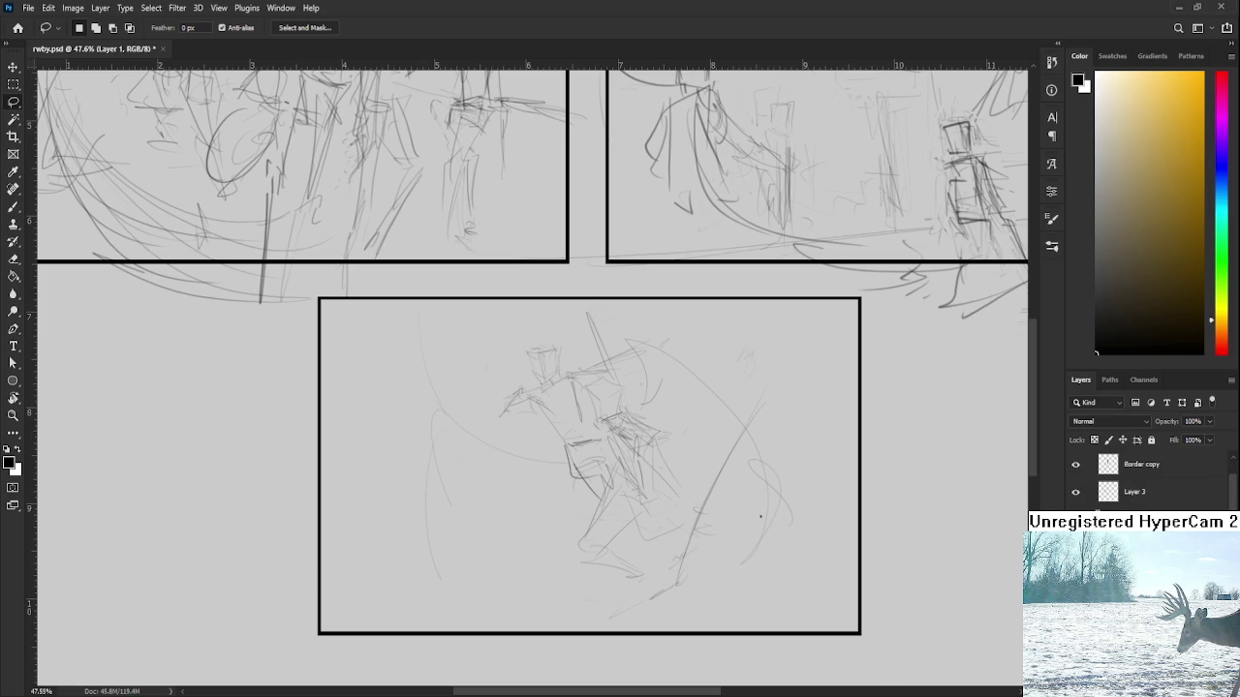
# Try a nudge of the fighters sketch, cancel it, then lasso-select the bottom-panel sketch
pyautogui.hotkey('ctrl', 't')
pyautogui.moveTo(657, 510); pyautogui.dragTo(716, 517)
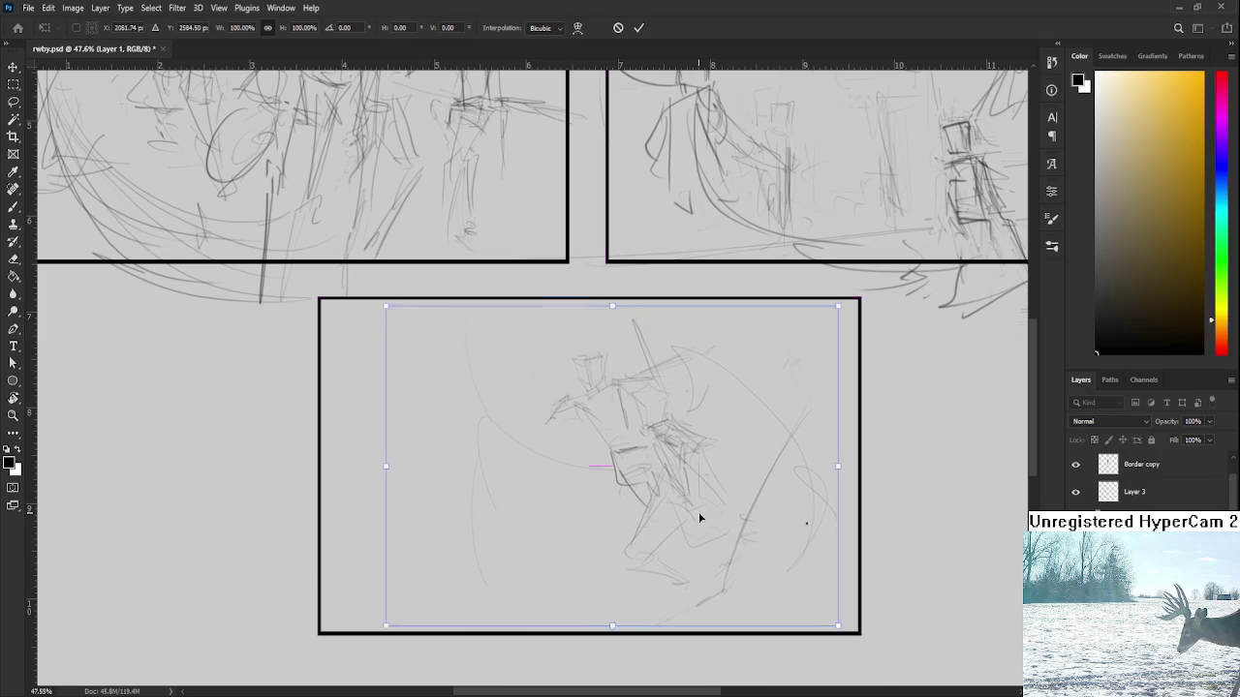
pyautogui.press('Escape')
pyautogui.press('l')
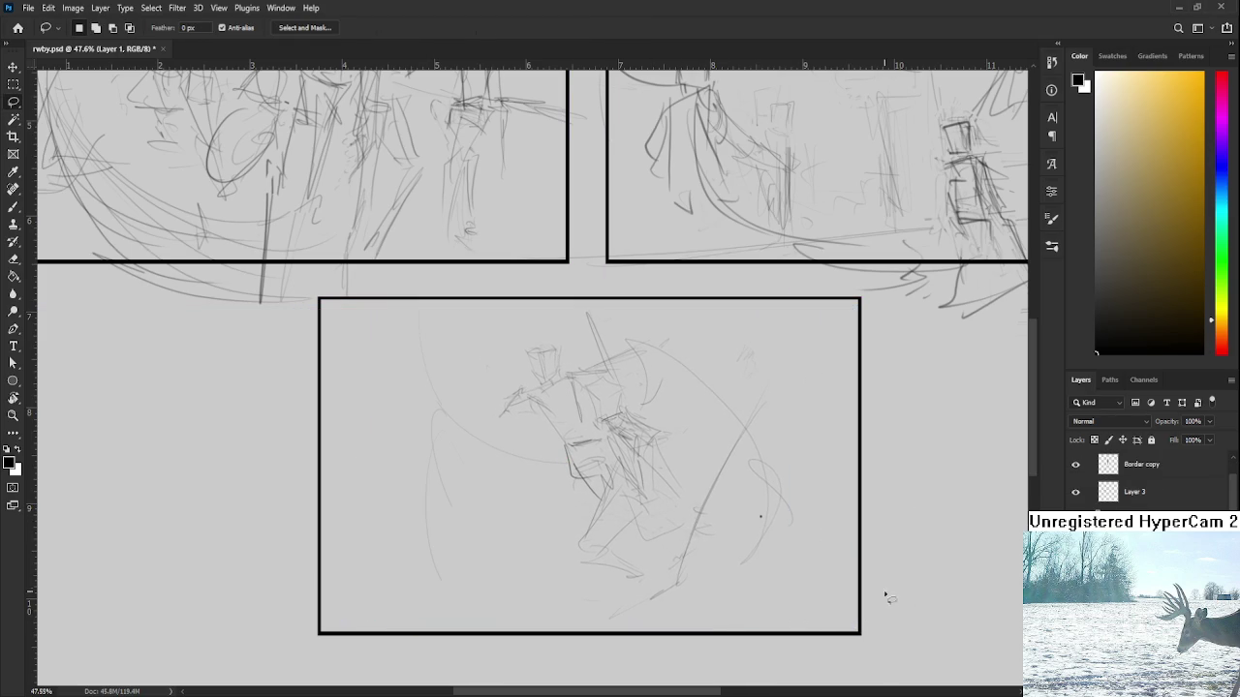
pyautogui.scroll(-1, 891, 589)
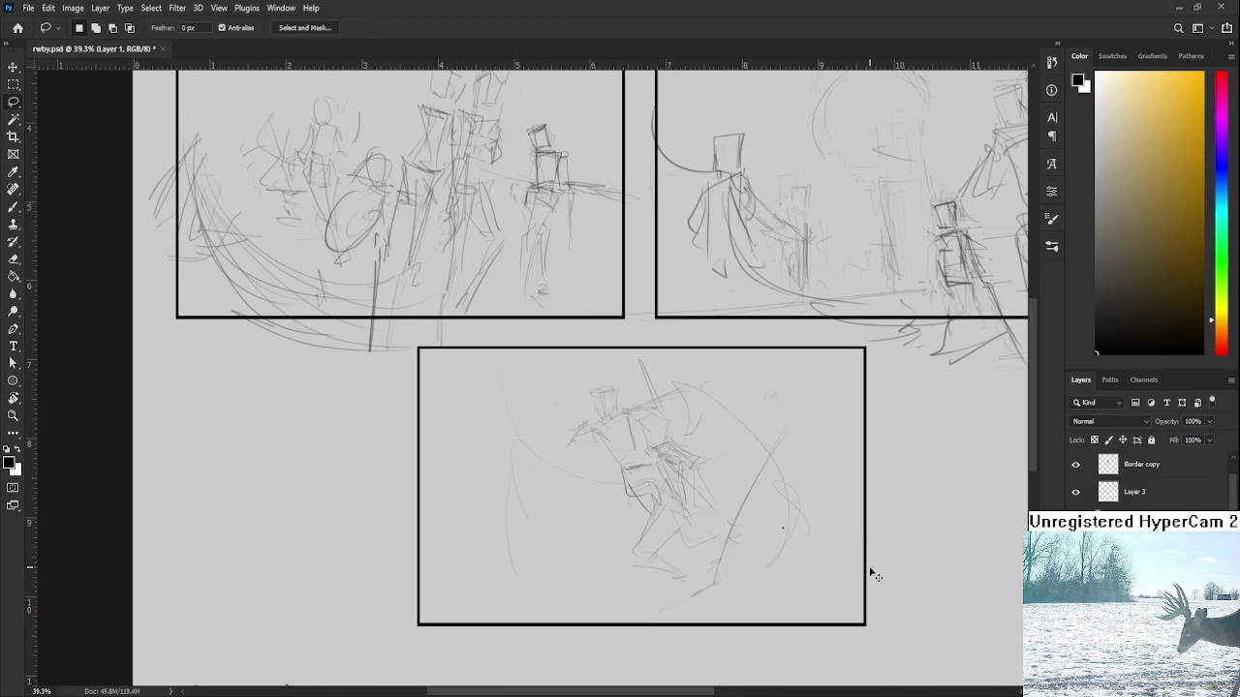
pyautogui.moveTo(748, 638)
pyautogui.mouseDown()
pyautogui.moveTo(316, 442)
pyautogui.moveTo(786, 379)
pyautogui.moveTo(896, 567)
pyautogui.mouseUp()
# Shift, tilt about 1.77° and shrink the sketch to about 96%, settling it in the frame
pyautogui.hotkey('ctrl', 't')
pyautogui.moveTo(628, 489); pyautogui.dragTo(662, 497)
pyautogui.moveTo(952, 571); pyautogui.dragTo(949, 582)
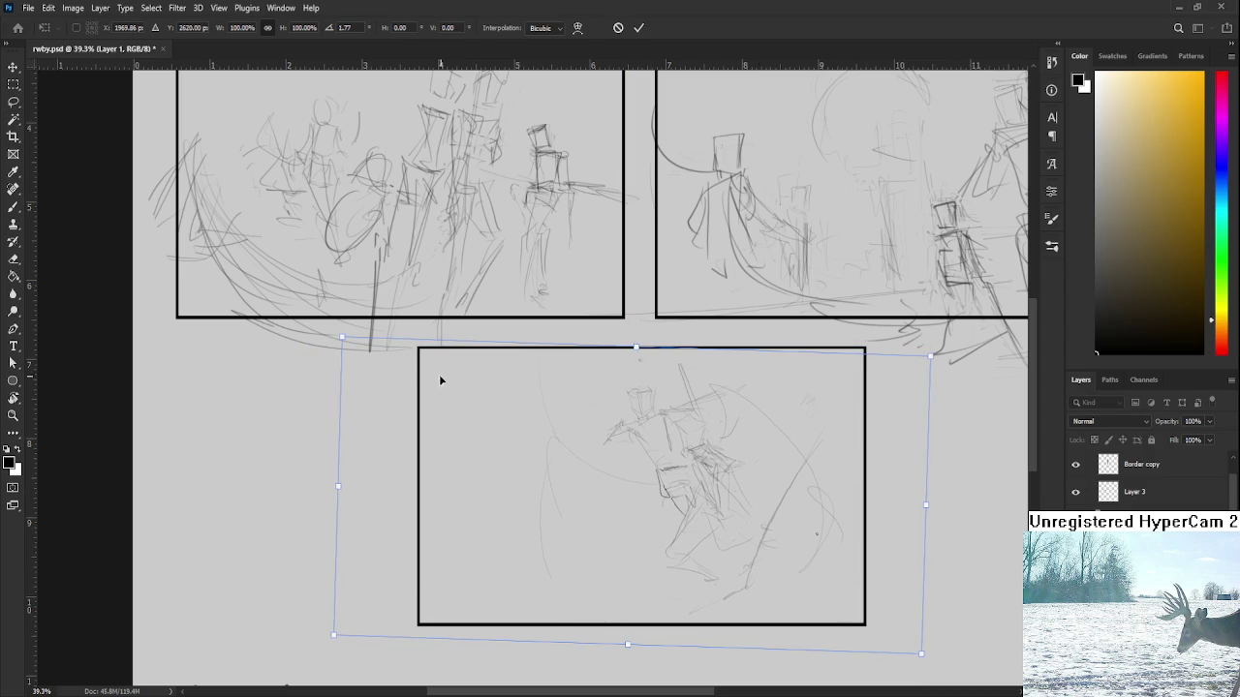
pyautogui.moveTo(341, 339); pyautogui.dragTo(364, 346)
pyautogui.moveTo(578, 504); pyautogui.dragTo(584, 513)
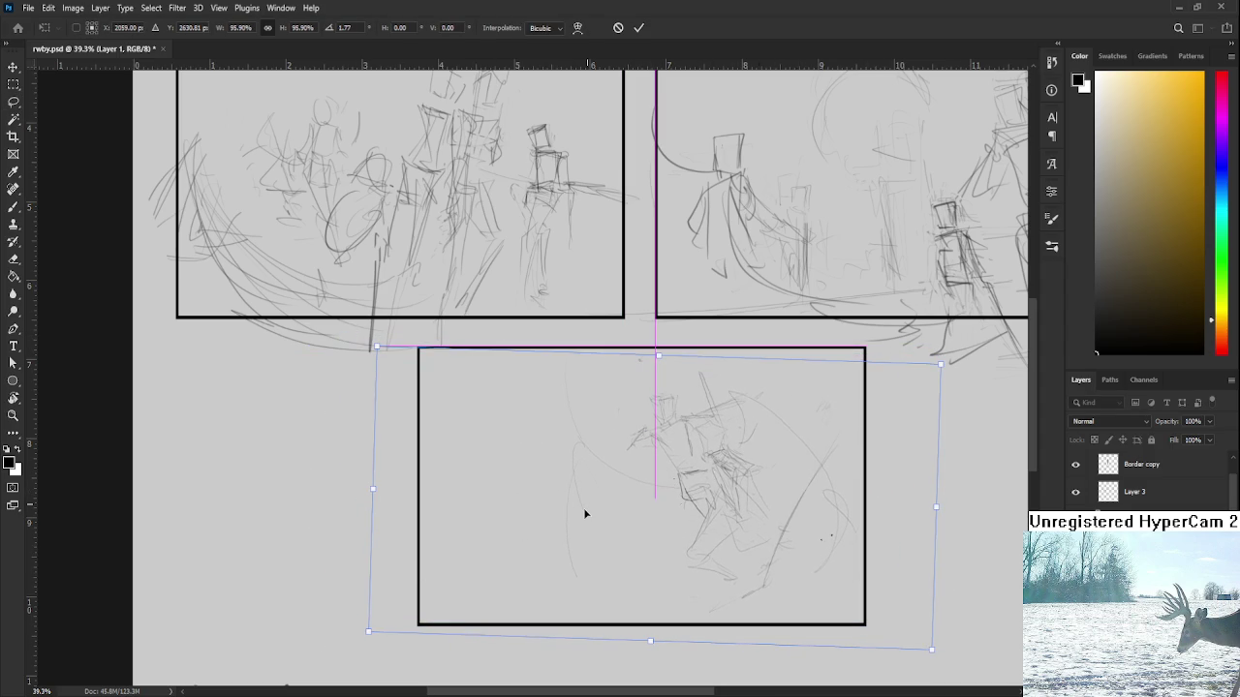
pyautogui.moveTo(804, 544); pyautogui.dragTo(800, 540)
pyautogui.press('l')
pyautogui.scroll(2, 704, 438)
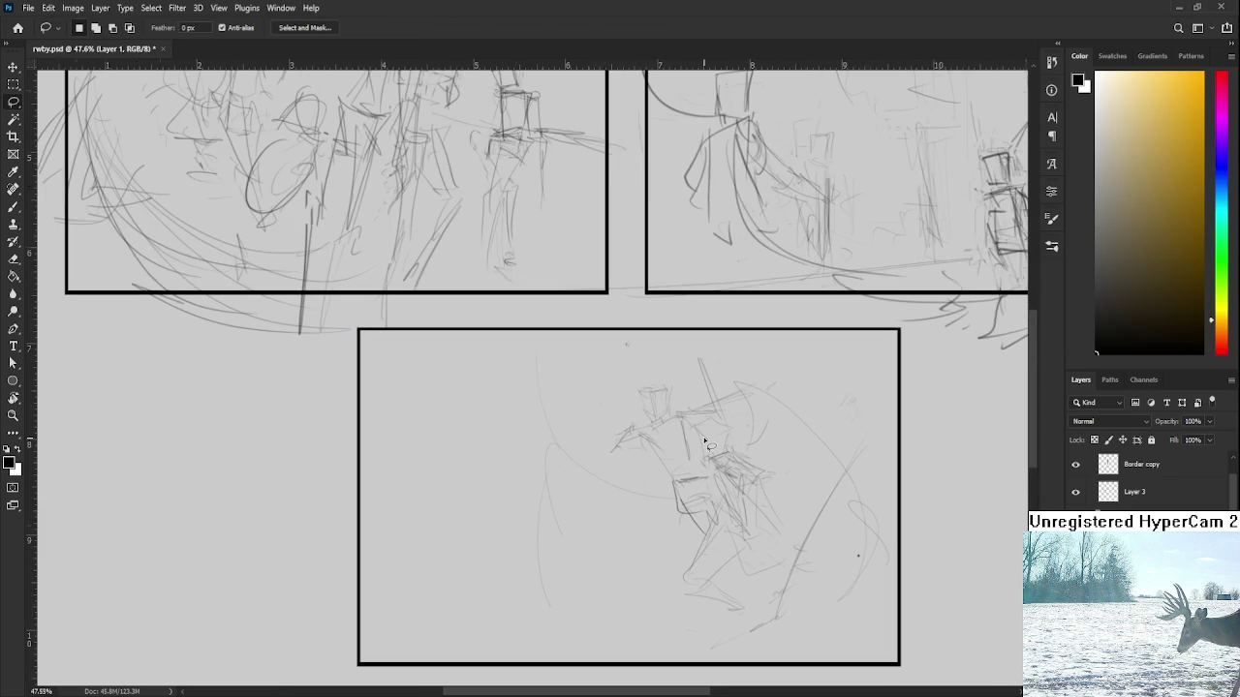
pyautogui.press('b')
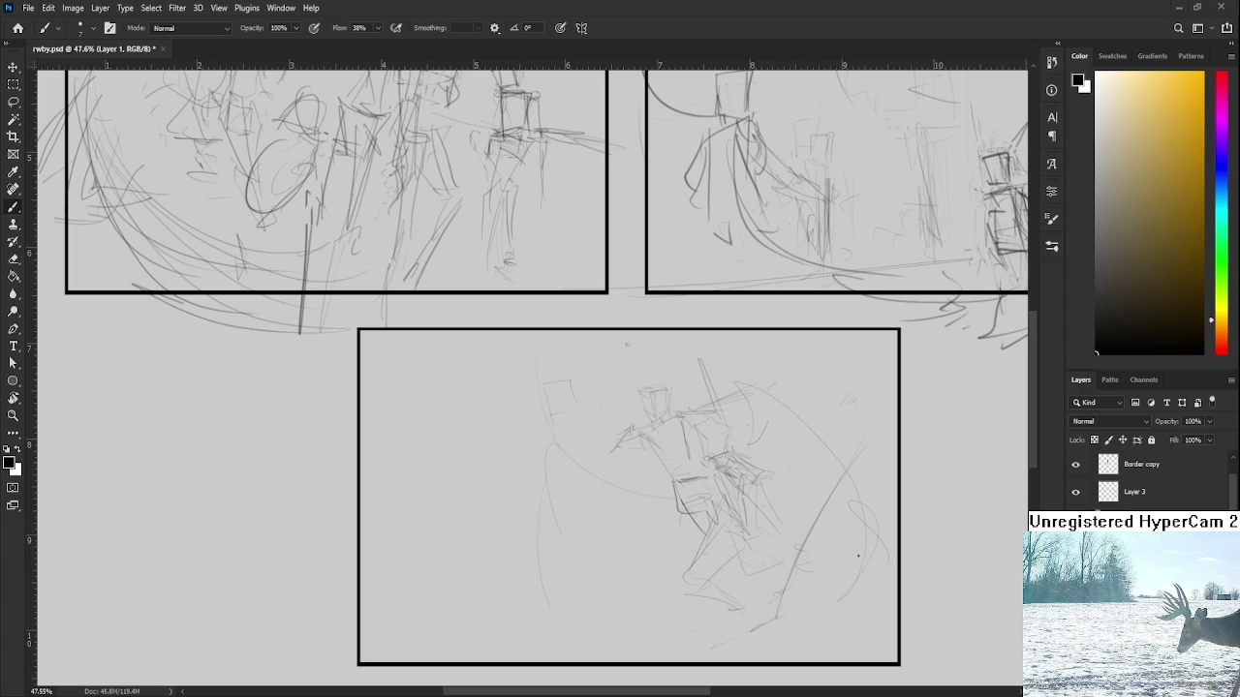
# Draw a small box left of the fighters: top, side and bottom, redrawing one side
pyautogui.press('e')
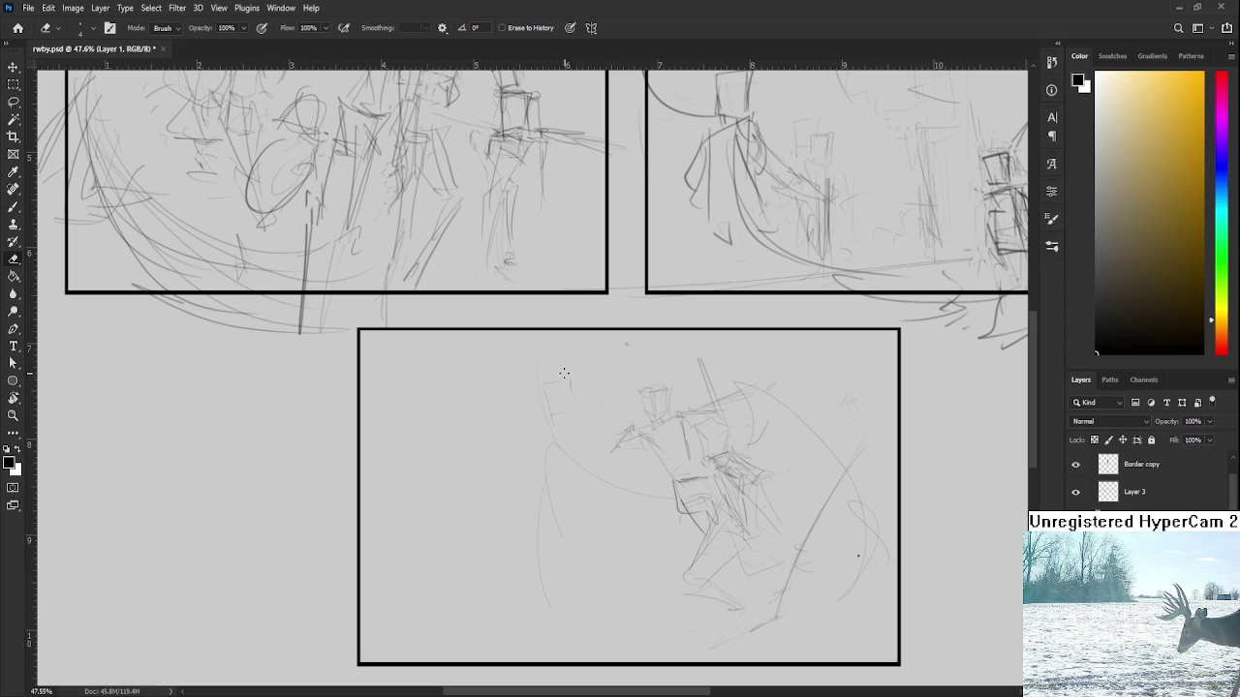
pyautogui.press('b')
pyautogui.moveTo(561, 378)
pyautogui.mouseDown()
pyautogui.moveTo(566, 407)
pyautogui.moveTo(564, 375)
pyautogui.mouseUp()
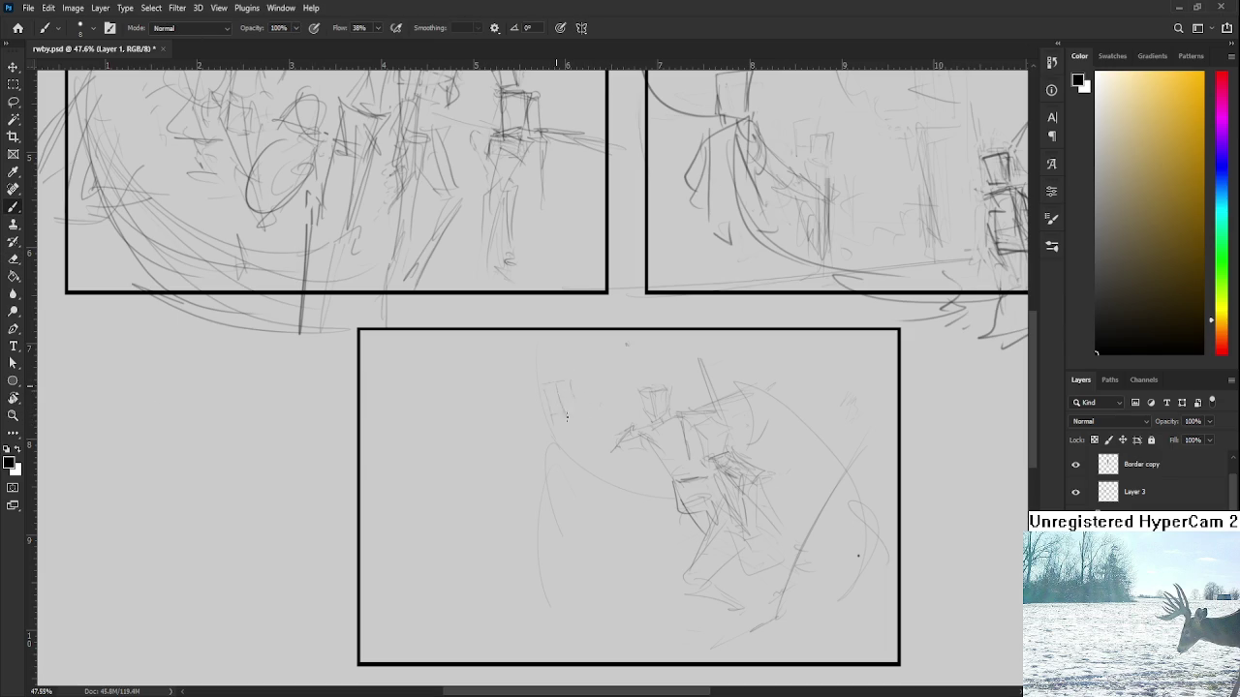
pyautogui.moveTo(555, 379); pyautogui.dragTo(577, 416)
pyautogui.hotkey('ctrl', 'z')
pyautogui.moveTo(569, 377); pyautogui.dragTo(564, 411)
pyautogui.moveTo(560, 417); pyautogui.dragTo(587, 414)
# Add strokes below the box, then scale the box sketch to about 89% and move it slightly
pyautogui.moveTo(598, 411); pyautogui.dragTo(597, 453)
pyautogui.moveTo(575, 453)
pyautogui.mouseDown()
pyautogui.moveTo(595, 461)
pyautogui.moveTo(587, 493)
pyautogui.moveTo(608, 397)
pyautogui.mouseUp()
pyautogui.press('l')
pyautogui.hotkey('ctrl', 't')
pyautogui.moveTo(534, 488); pyautogui.dragTo(539, 473)
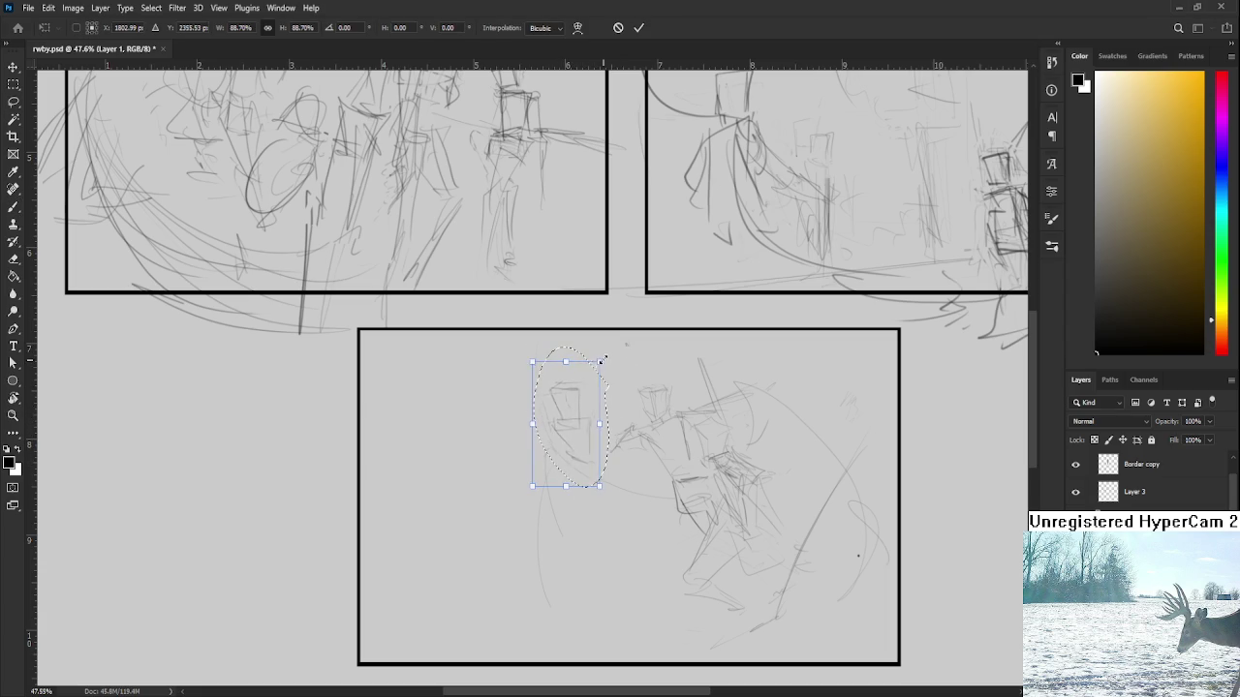
pyautogui.moveTo(589, 359)
pyautogui.mouseDown()
pyautogui.moveTo(622, 418)
pyautogui.moveTo(593, 511)
pyautogui.mouseUp()
pyautogui.press('Return')
# Draw the left fighter's body and long leg lines below the box head
pyautogui.scroll(-1, 612, 409)
pyautogui.press('b')
pyautogui.hotkey('ctrl', 'z')
pyautogui.moveTo(589, 418); pyautogui.dragTo(599, 473)
pyautogui.moveTo(612, 430); pyautogui.dragTo(597, 577)
pyautogui.hotkey('ctrl', 'z')
pyautogui.moveTo(602, 480); pyautogui.dragTo(601, 592)
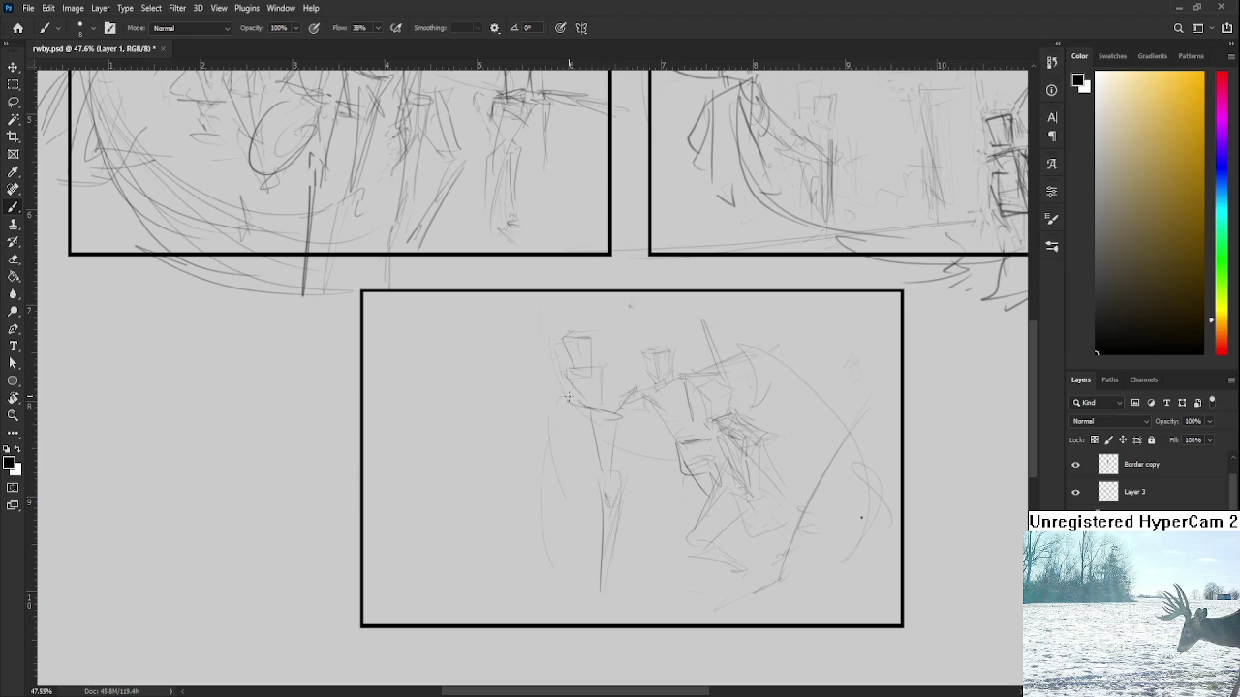
# Draw the left fighter's arm and add extra strokes to its body
pyautogui.moveTo(569, 403)
pyautogui.mouseDown()
pyautogui.moveTo(534, 449)
pyautogui.moveTo(554, 451)
pyautogui.mouseUp()
pyautogui.hotkey('ctrl', 'z')
pyautogui.hotkey('ctrl', 'z')
pyautogui.moveTo(574, 410)
pyautogui.mouseDown()
pyautogui.moveTo(548, 463)
pyautogui.moveTo(593, 471)
pyautogui.moveTo(576, 448)
pyautogui.moveTo(573, 467)
pyautogui.mouseUp()
pyautogui.moveTo(591, 469); pyautogui.dragTo(585, 502)
pyautogui.moveTo(608, 403); pyautogui.dragTo(579, 417)
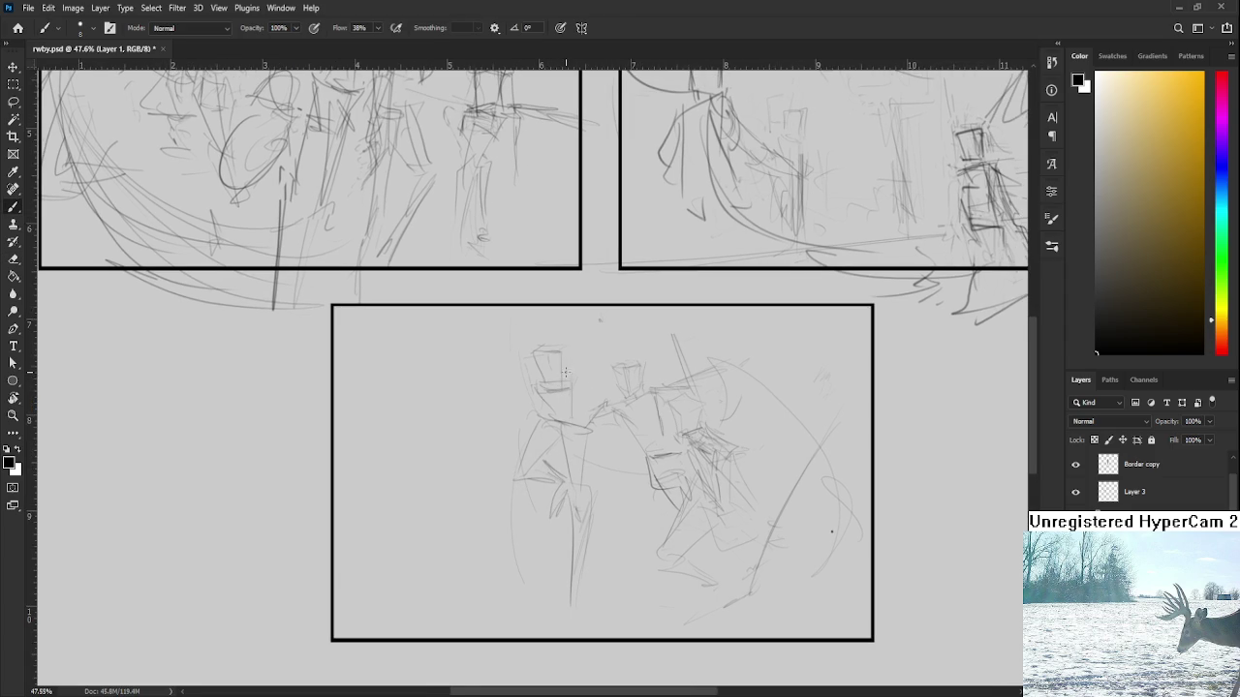
pyautogui.moveTo(566, 424)
pyautogui.mouseDown()
pyautogui.moveTo(550, 418)
pyautogui.moveTo(593, 407)
pyautogui.moveTo(593, 432)
pyautogui.mouseUp()
# Tilt the left figure's head via an elliptical selection, then redraw its box head outline
pyautogui.press('m')
pyautogui.moveTo(510, 388); pyautogui.dragTo(592, 324)
pyautogui.hotkey('ctrl', 't')
pyautogui.press('Return')
pyautogui.hotkey('ctrl', 'd')
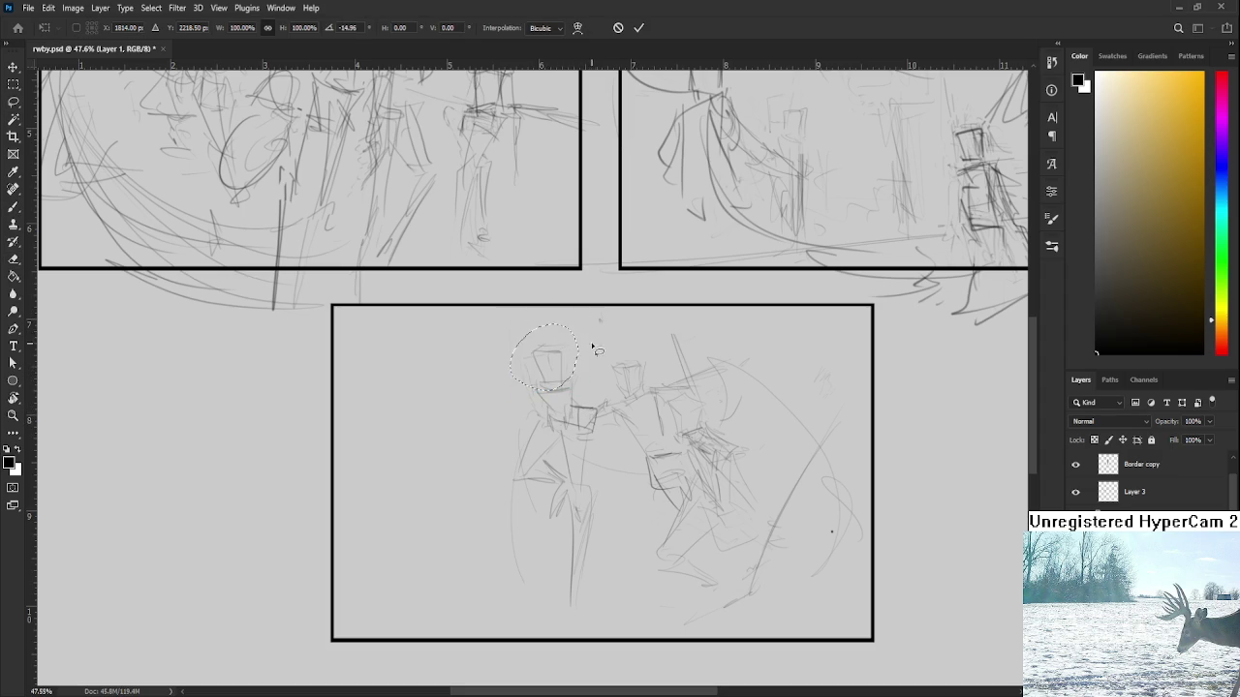
pyautogui.press('l')
pyautogui.press('b')
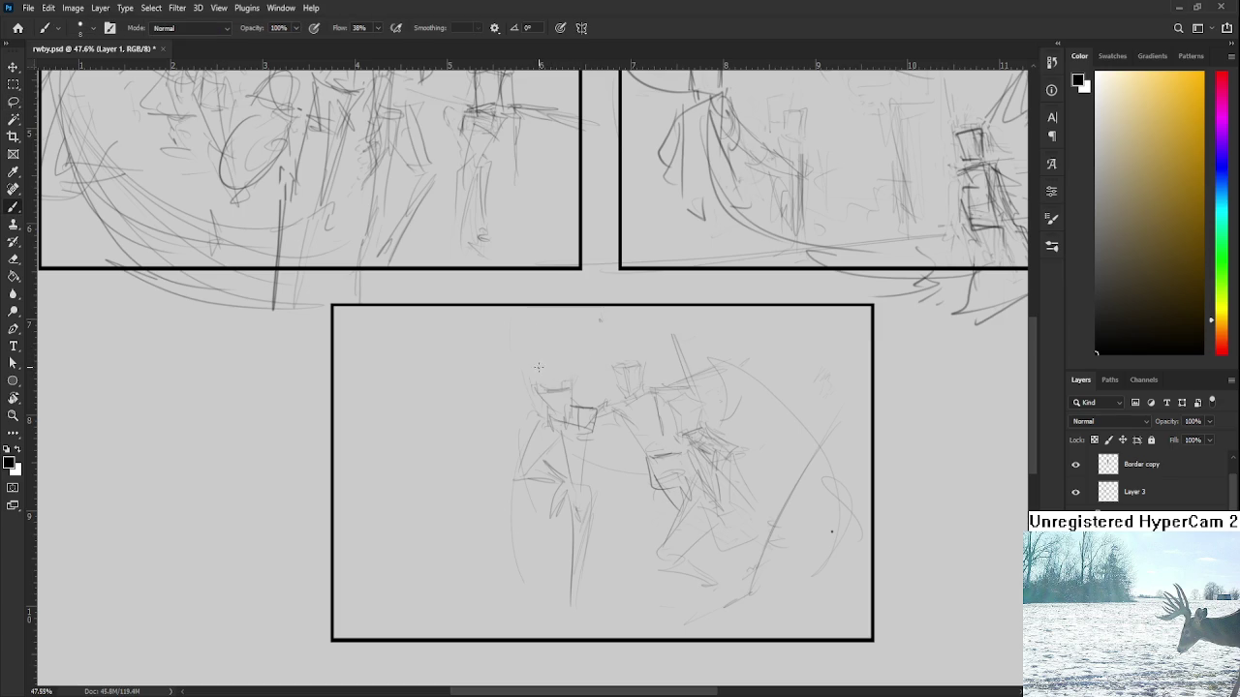
pyautogui.moveTo(527, 368)
pyautogui.mouseDown()
pyautogui.moveTo(524, 386)
pyautogui.moveTo(523, 357)
pyautogui.mouseUp()
pyautogui.moveTo(522, 354)
pyautogui.mouseDown()
pyautogui.moveTo(546, 349)
pyautogui.moveTo(555, 383)
pyautogui.mouseUp()
pyautogui.moveTo(548, 354); pyautogui.dragTo(552, 351)
# Draw a sweeping arc along the panel's bottom and a long diagonal line across it
pyautogui.moveTo(407, 512); pyautogui.dragTo(825, 594)
pyautogui.scroll(-3, 474, 556)
pyautogui.moveTo(432, 498); pyautogui.dragTo(722, 590)
pyautogui.moveTo(364, 377); pyautogui.dragTo(804, 589)
pyautogui.scroll(3, 775, 504)
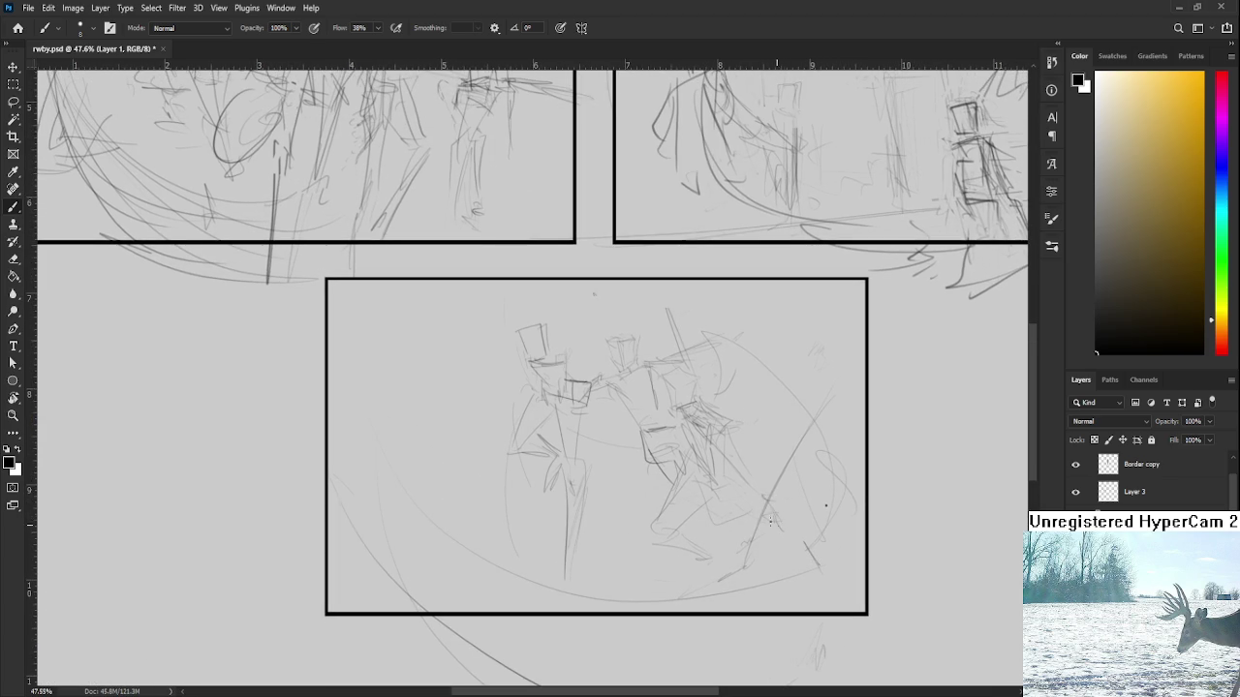
pyautogui.moveTo(786, 540); pyautogui.dragTo(696, 355)
pyautogui.moveTo(639, 290); pyautogui.dragTo(650, 266)
# Scale the left fighter to about 94% and raise it toward its opponent
pyautogui.press('l')
pyautogui.moveTo(554, 266)
pyautogui.mouseDown()
pyautogui.moveTo(496, 376)
pyautogui.moveTo(557, 263)
pyautogui.moveTo(606, 277)
pyautogui.mouseUp()
pyautogui.hotkey('ctrl', 't')
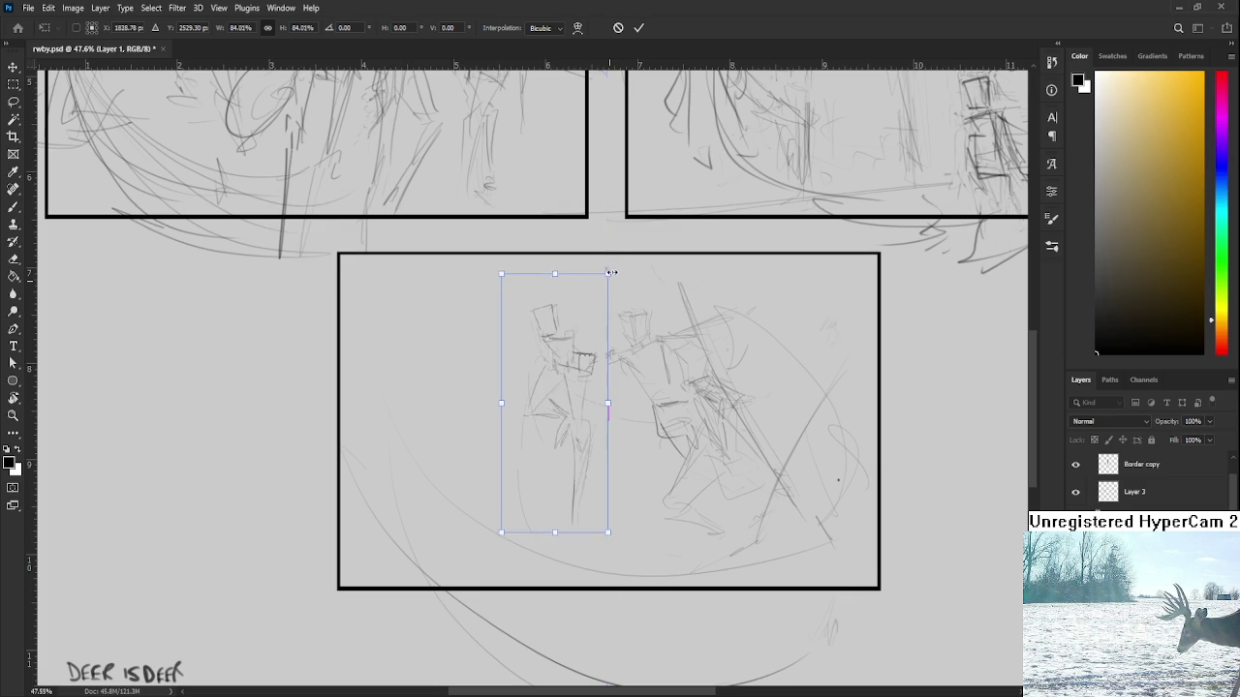
pyautogui.moveTo(614, 284); pyautogui.dragTo(616, 263)
pyautogui.moveTo(578, 327); pyautogui.dragTo(574, 311)
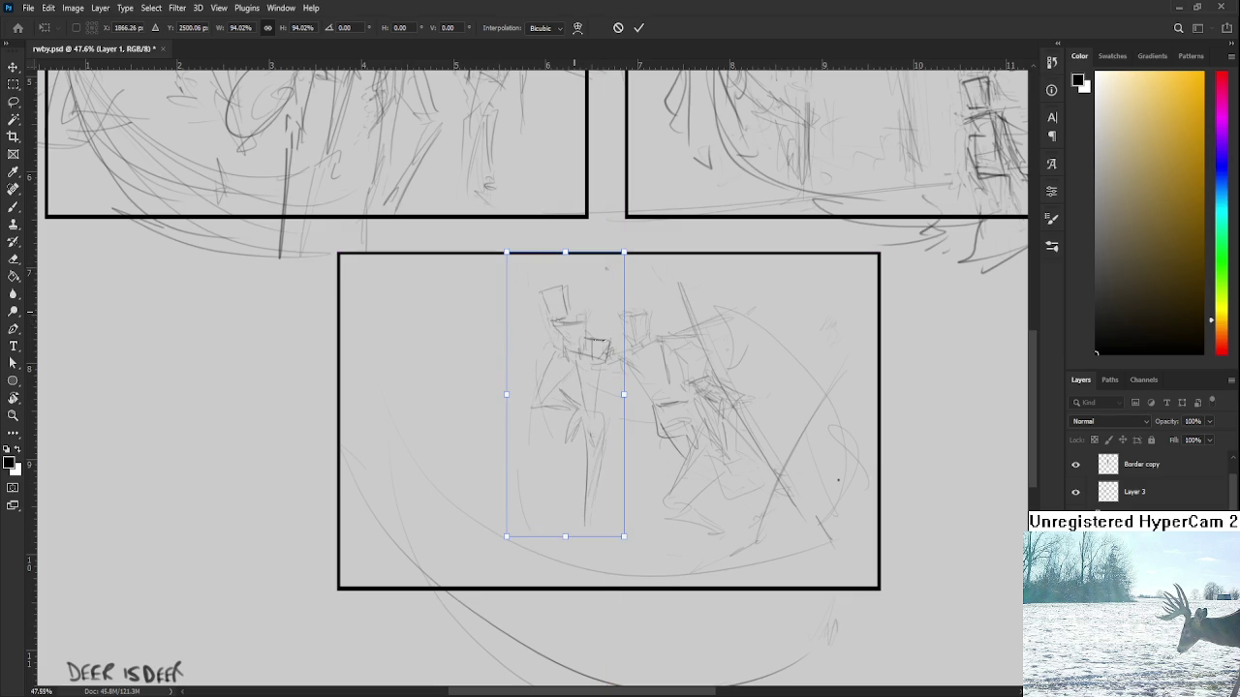
pyautogui.press('Return')
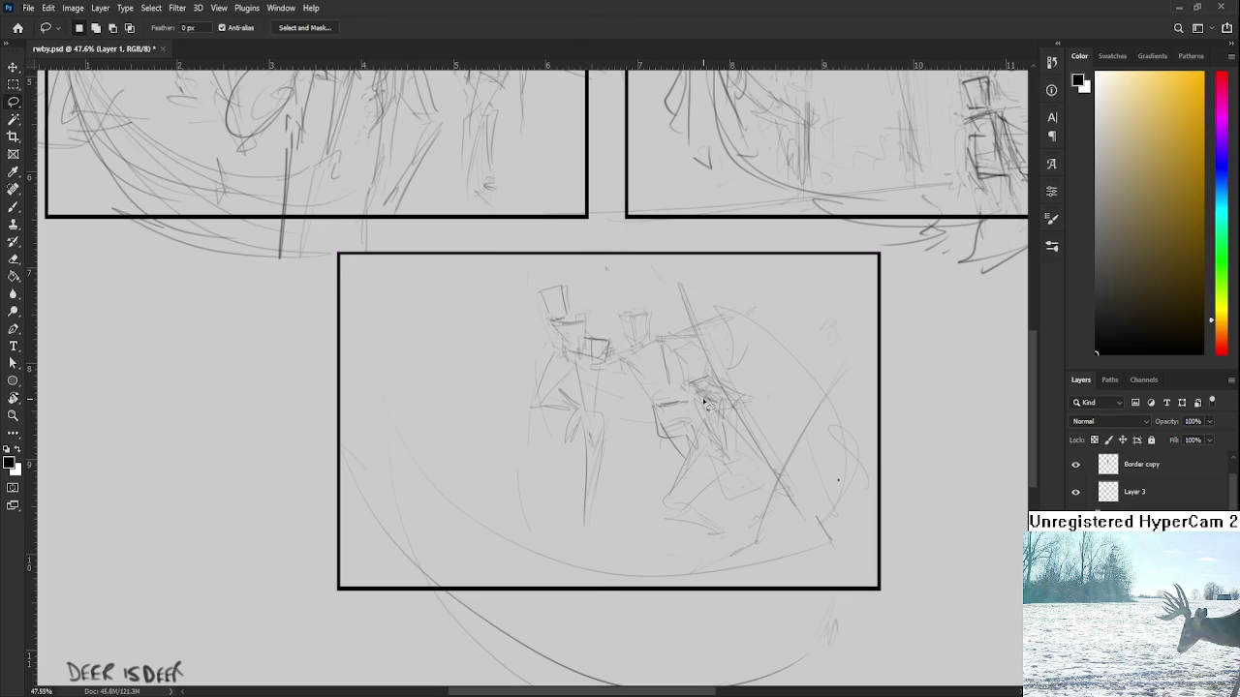
pyautogui.scroll(-1, 599, 382)
# Add a short stroke between the fighters and rework the figure's vertical line
pyautogui.press('e')
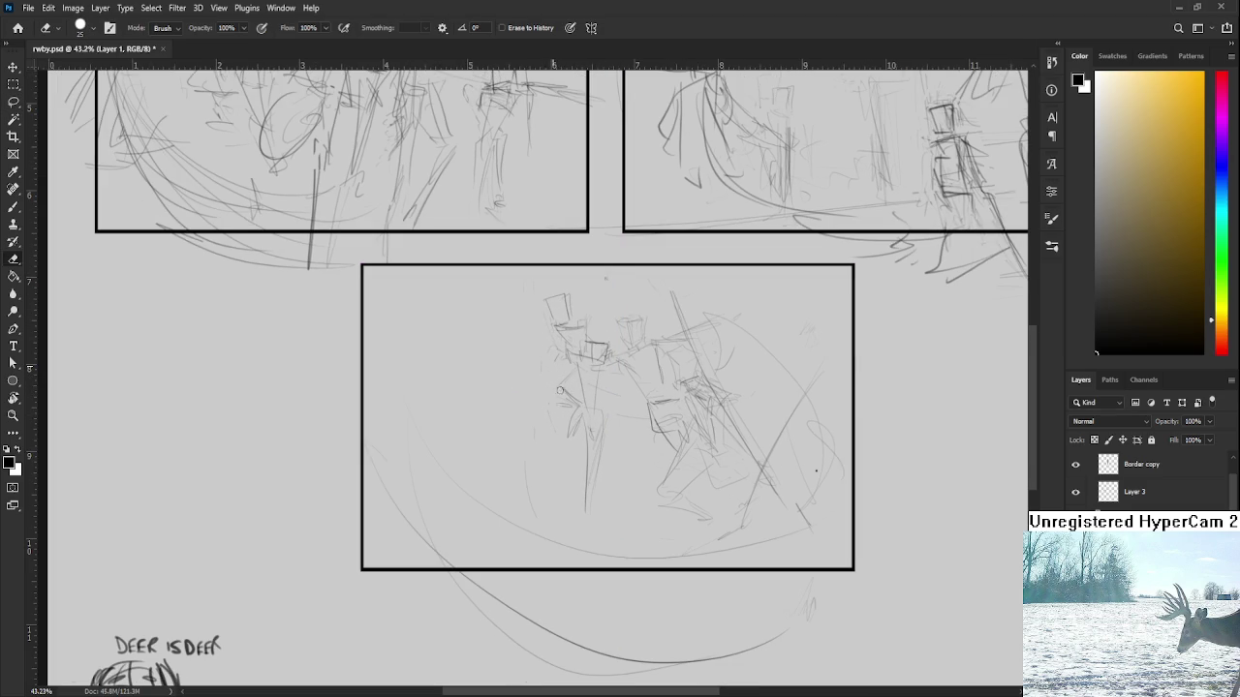
pyautogui.press('b')
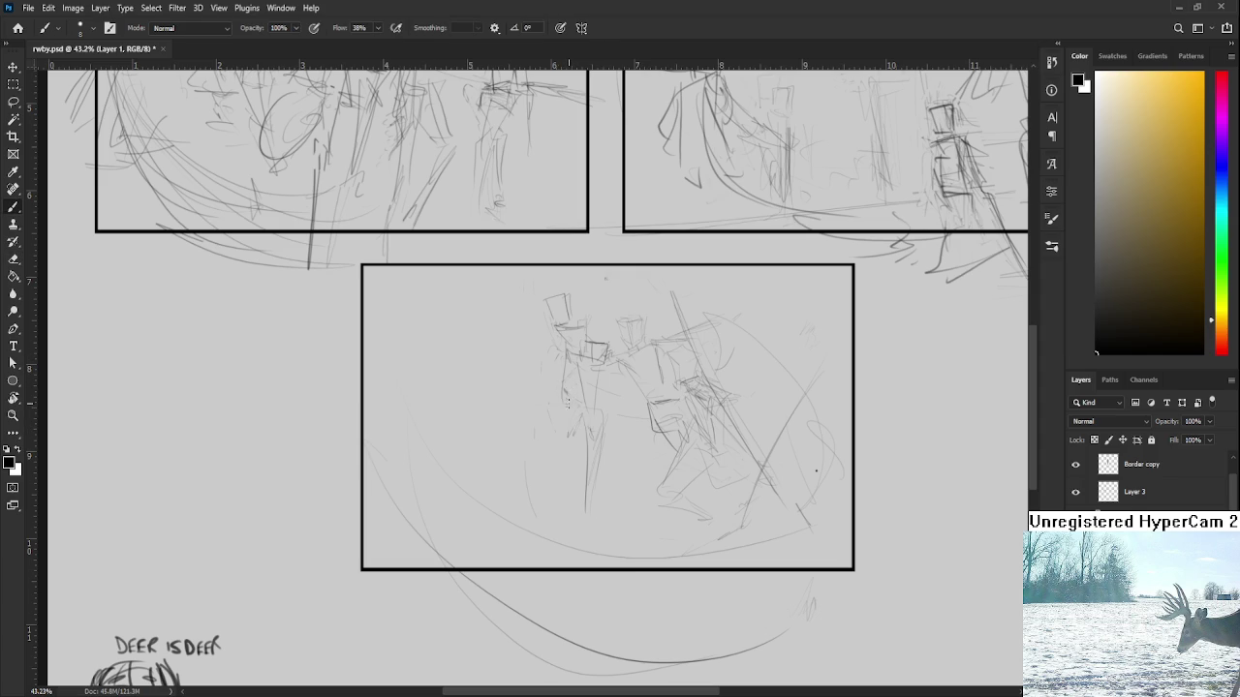
pyautogui.press('e')
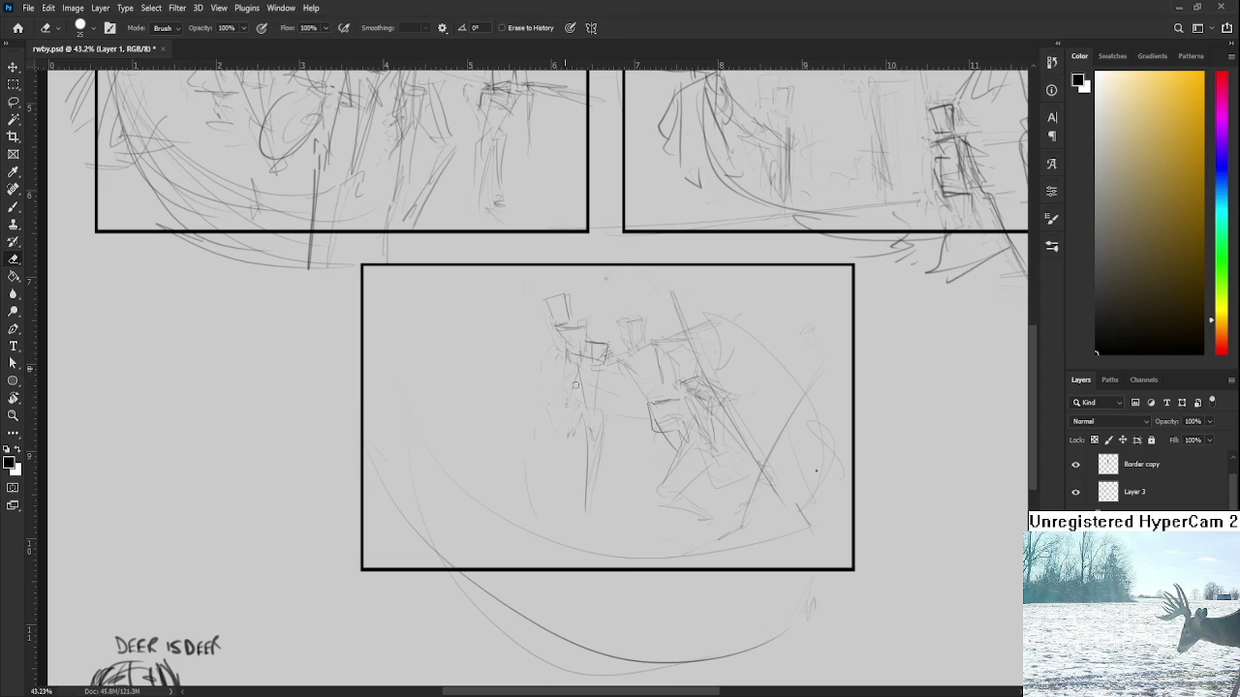
pyautogui.press('b')
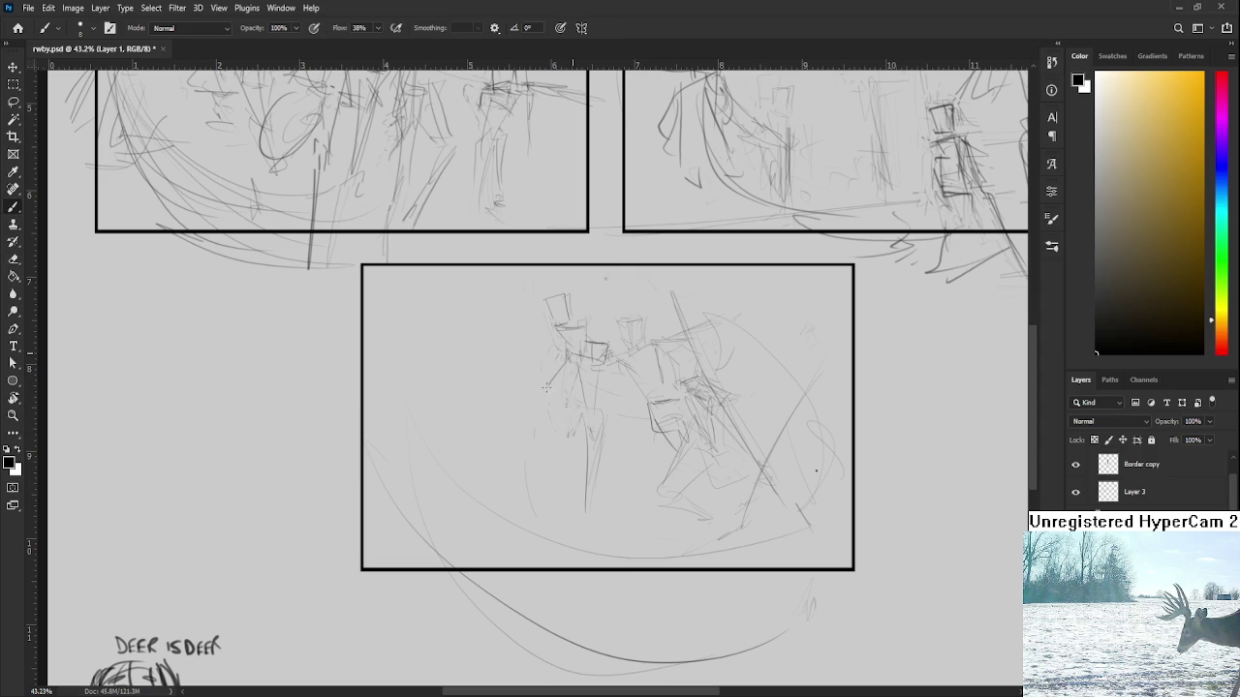
pyautogui.moveTo(545, 394); pyautogui.dragTo(578, 401)
pyautogui.press('e')
pyautogui.moveTo(603, 423); pyautogui.dragTo(605, 472)
pyautogui.press('b')
pyautogui.moveTo(601, 424); pyautogui.dragTo(602, 433)
# Add a faint stroke to the left of the fighters
pyautogui.scroll(2, 603, 434)
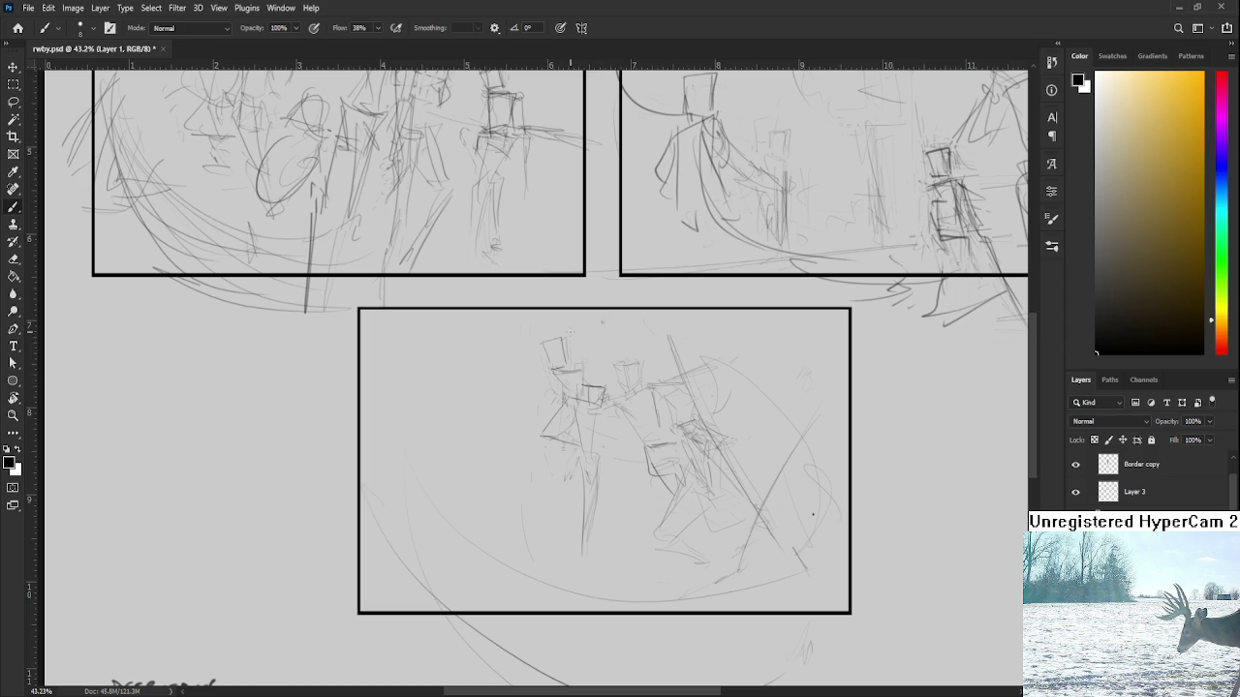
pyautogui.scroll(-1, 616, 465)
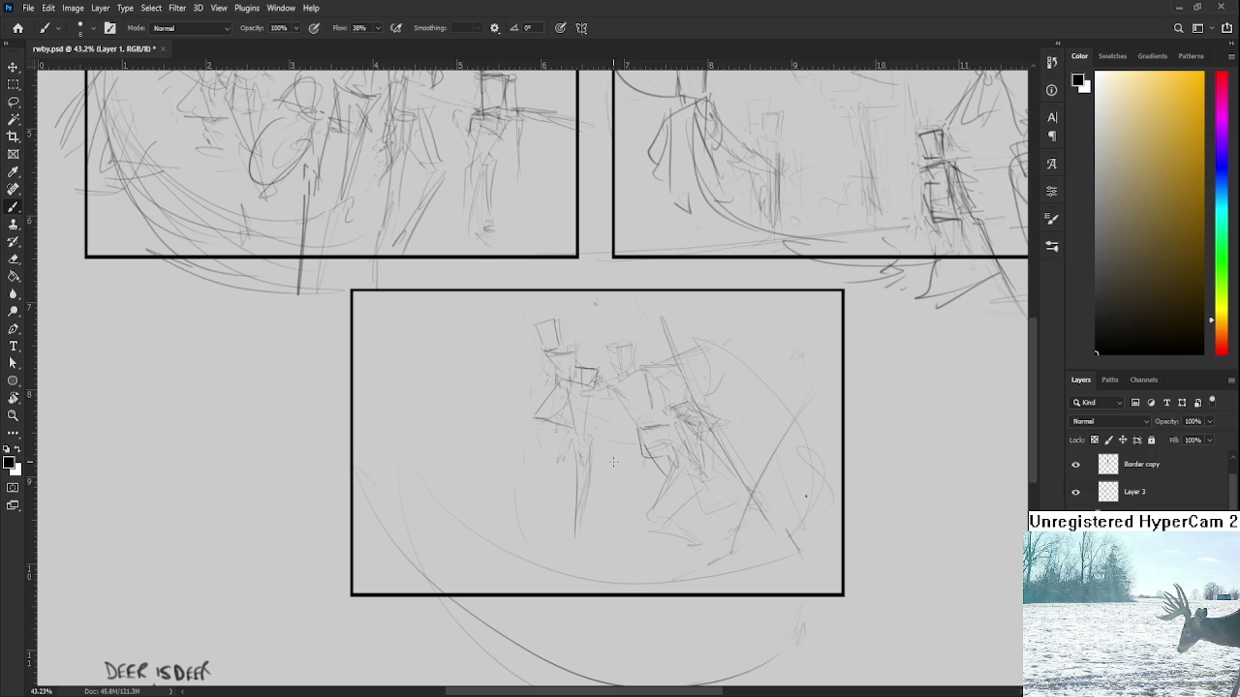
pyautogui.press('l')
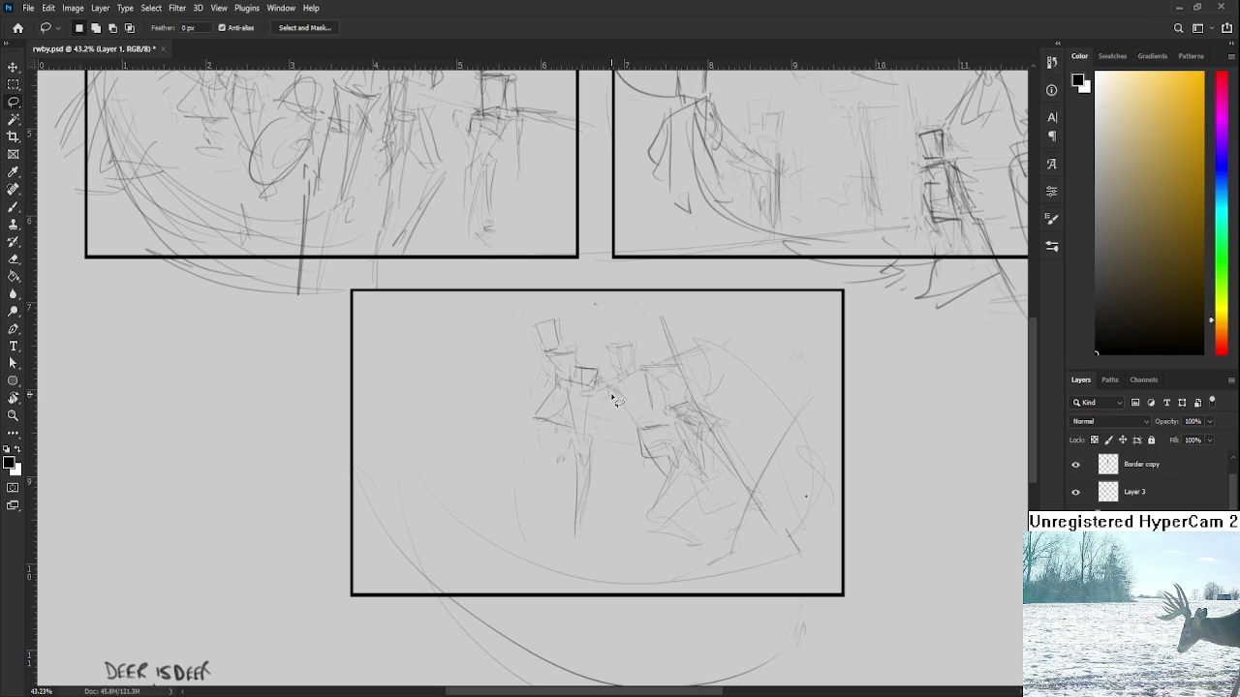
pyautogui.press('b')
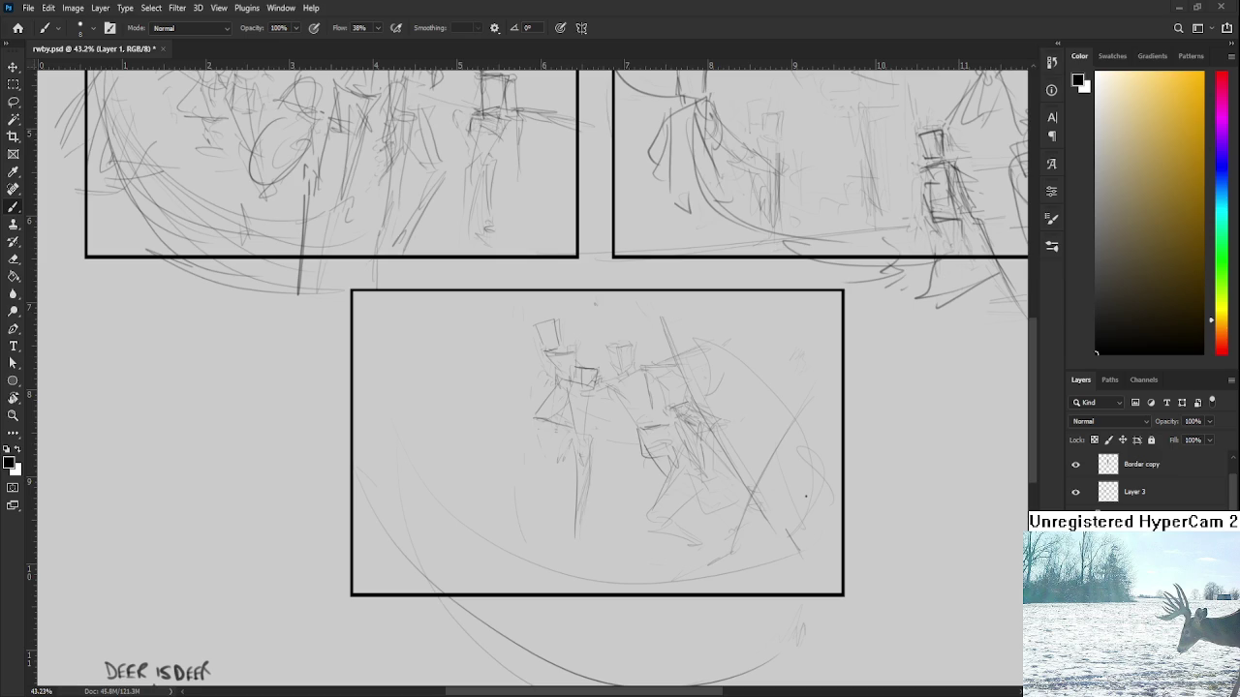
pyautogui.scroll(1, 514, 364)
pyautogui.scroll(1, 515, 365)
pyautogui.moveTo(506, 340); pyautogui.dragTo(522, 384)
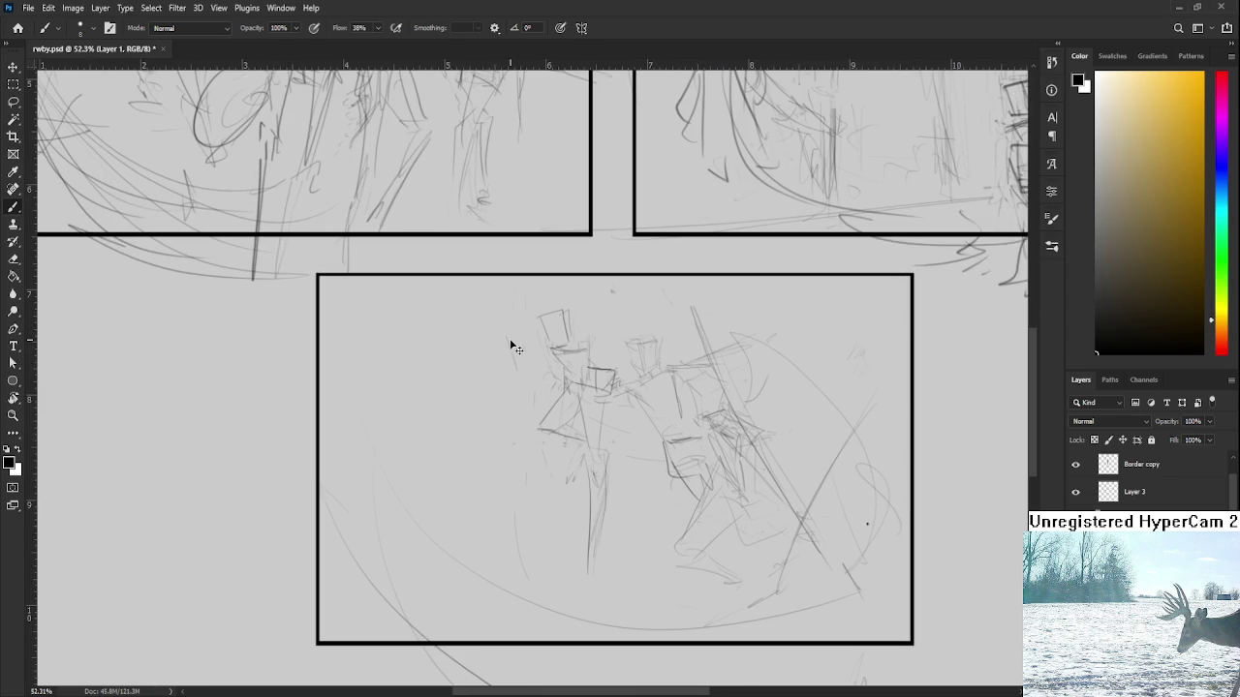
# Sketch a box-headed figure left of the fighters with body, crouching legs and an arm
pyautogui.moveTo(499, 341)
pyautogui.mouseDown()
pyautogui.moveTo(517, 381)
pyautogui.moveTo(516, 333)
pyautogui.moveTo(505, 415)
pyautogui.moveTo(523, 409)
pyautogui.mouseUp()
pyautogui.moveTo(490, 370); pyautogui.dragTo(493, 392)
pyautogui.moveTo(492, 410); pyautogui.dragTo(513, 475)
pyautogui.scroll(1, 492, 409)
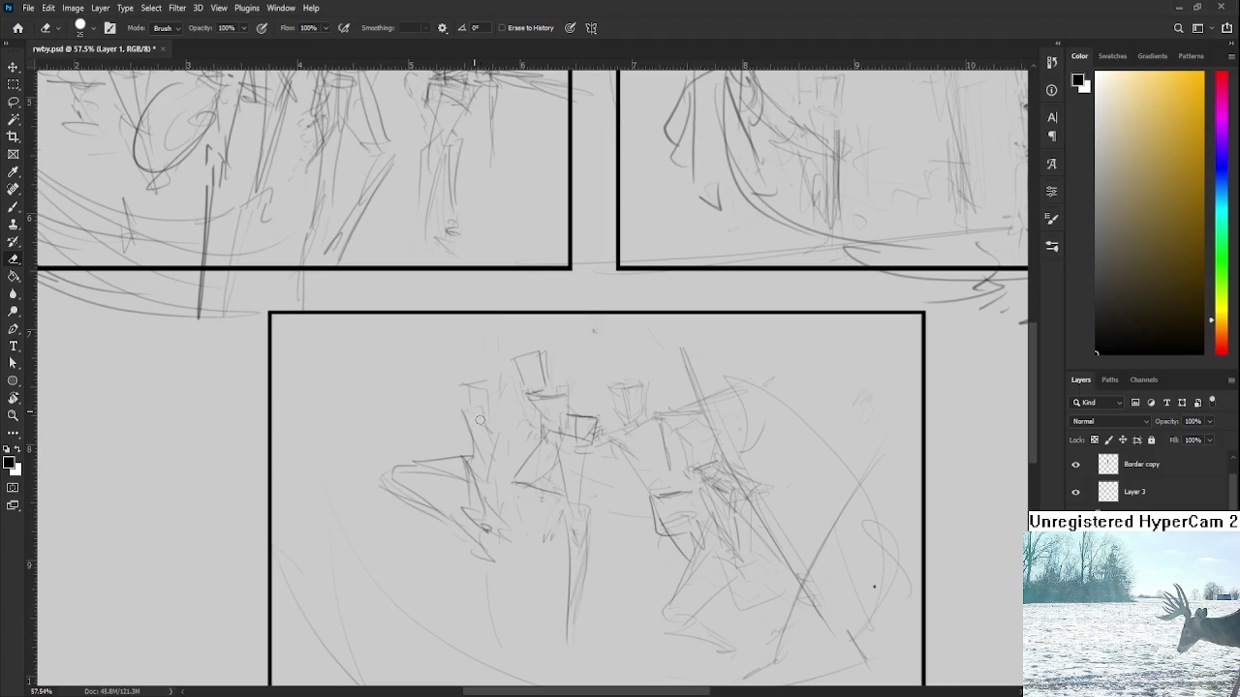
pyautogui.press('e')
pyautogui.press('b')
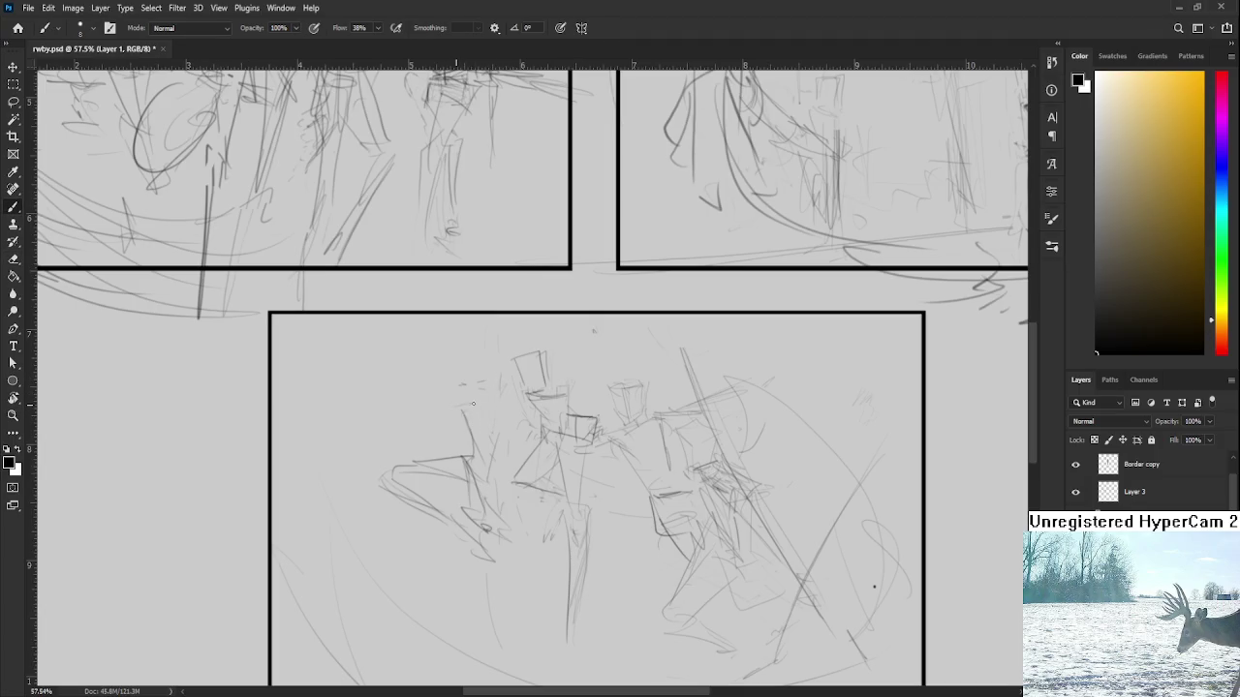
pyautogui.moveTo(462, 405)
pyautogui.mouseDown()
pyautogui.moveTo(447, 434)
pyautogui.moveTo(455, 458)
pyautogui.mouseUp()
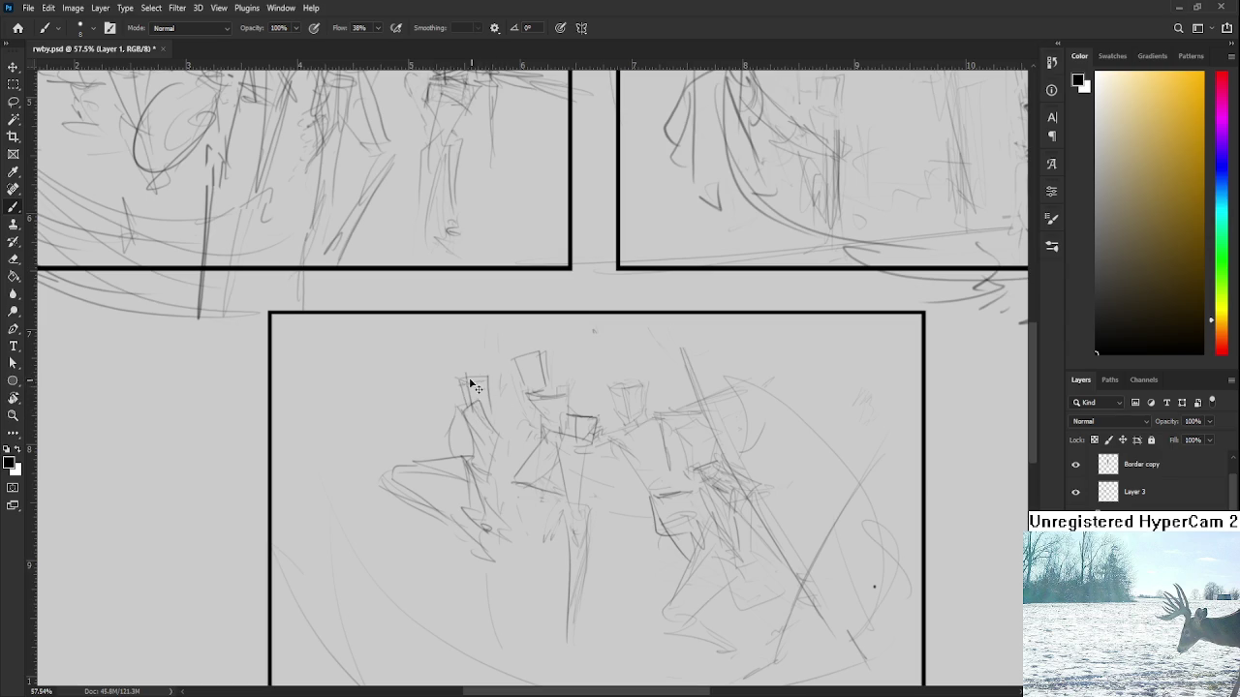
pyautogui.moveTo(502, 380)
pyautogui.mouseDown()
pyautogui.moveTo(488, 423)
pyautogui.moveTo(497, 411)
pyautogui.mouseUp()
# Erase stray strokes near the new figure's head and add a vertical head stroke
pyautogui.press('e')
pyautogui.press('b')
pyautogui.scroll(-1, 489, 397)
pyautogui.press('e')
pyautogui.moveTo(474, 350); pyautogui.dragTo(467, 374)
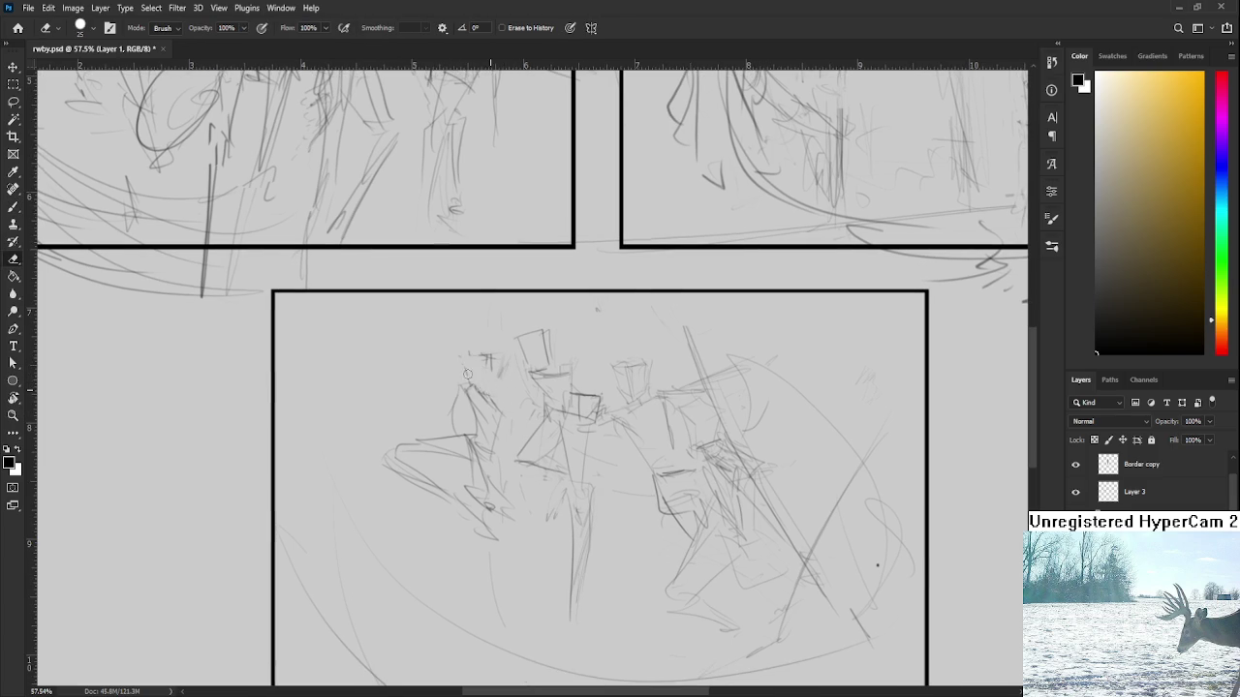
pyautogui.press('b')
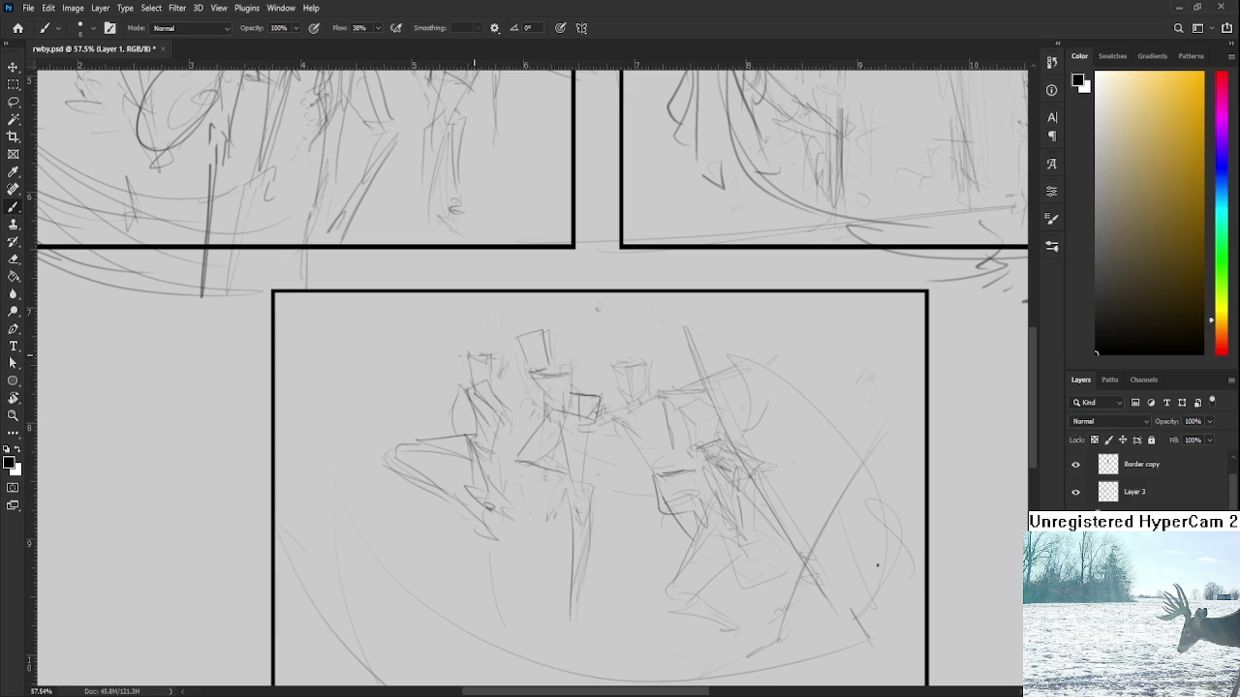
pyautogui.moveTo(508, 353)
pyautogui.mouseDown()
pyautogui.moveTo(503, 387)
pyautogui.moveTo(506, 361)
pyautogui.mouseUp()
# Pan and scroll the view to review the fighters in the bottom panel
pyautogui.scroll(-3, 610, 327)
pyautogui.scroll(-2, 595, 359)
pyautogui.moveTo(589, 375)
pyautogui.mouseDown()
pyautogui.moveTo(506, 341)
pyautogui.moveTo(473, 344)
pyautogui.mouseUp()
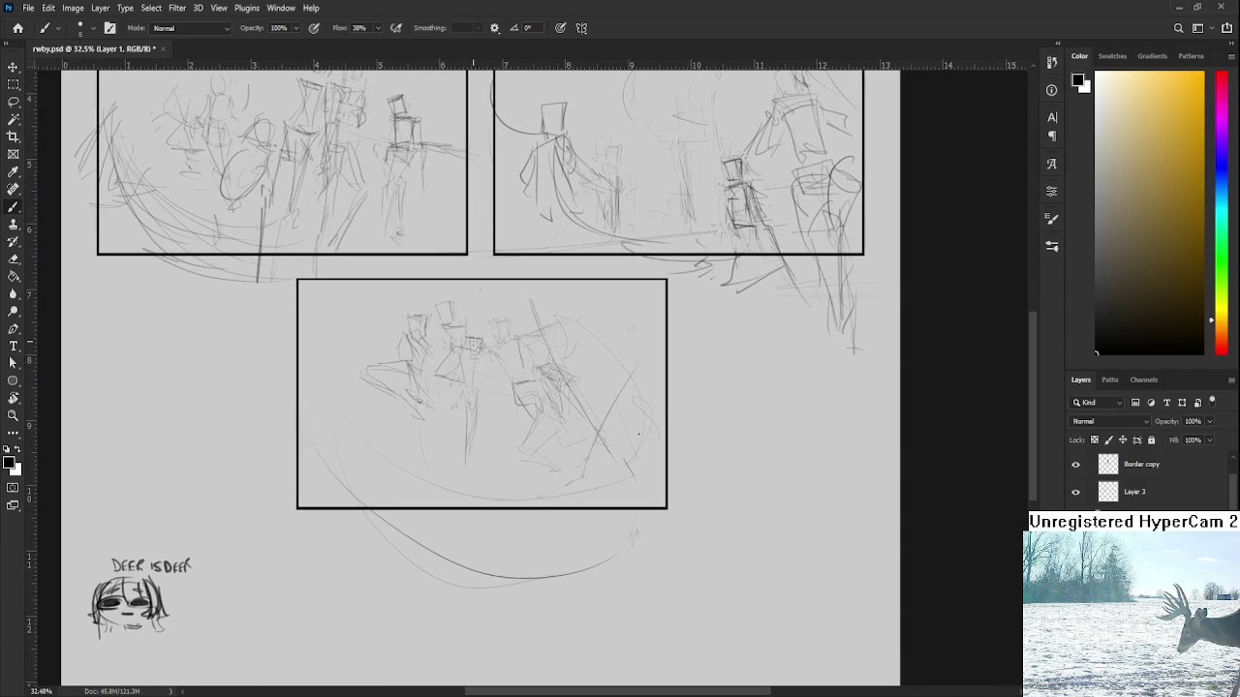
pyautogui.scroll(2, 451, 365)
pyautogui.scroll(1, 463, 397)
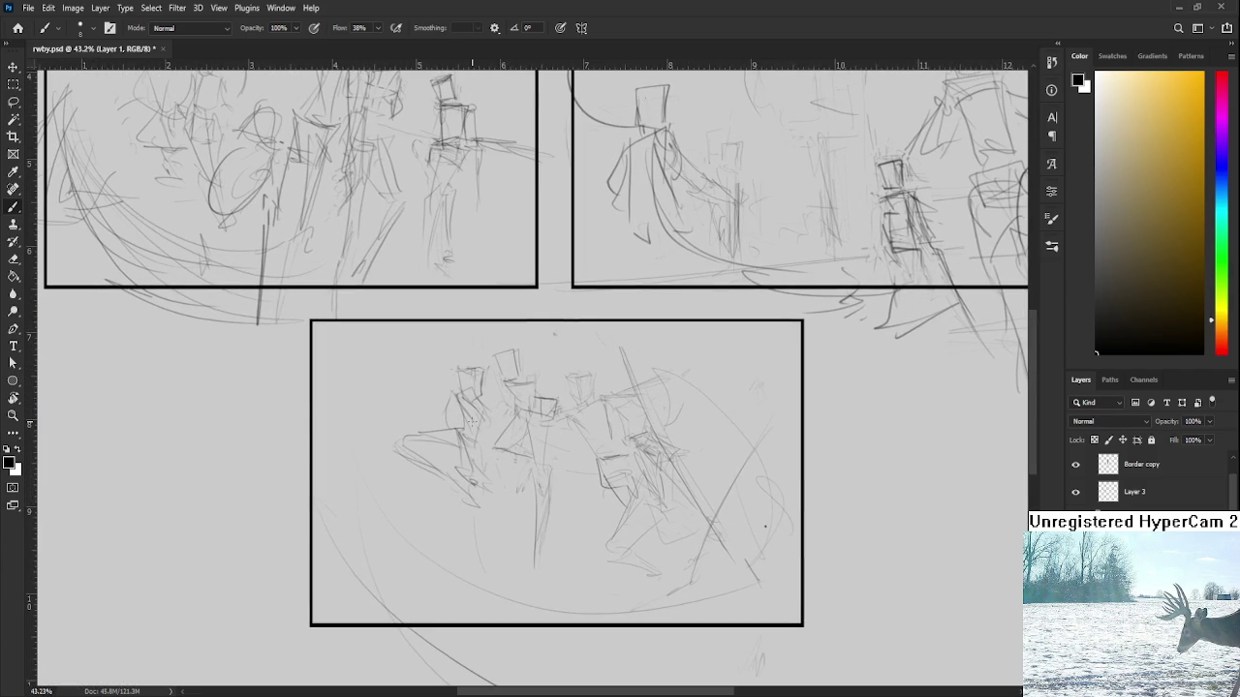
pyautogui.moveTo(440, 386); pyautogui.dragTo(463, 402)
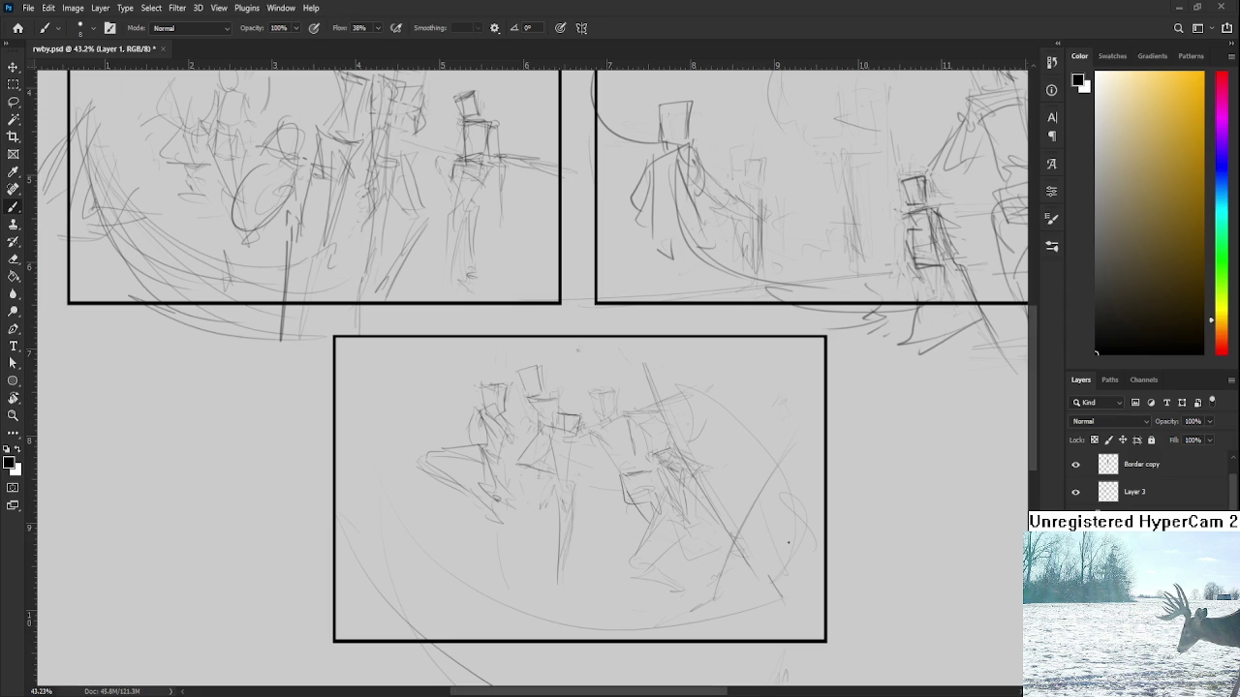
pyautogui.scroll(1, 496, 459)
# Lasso and delete the leftmost fighter in the bottom panel
pyautogui.scroll(1, 520, 453)
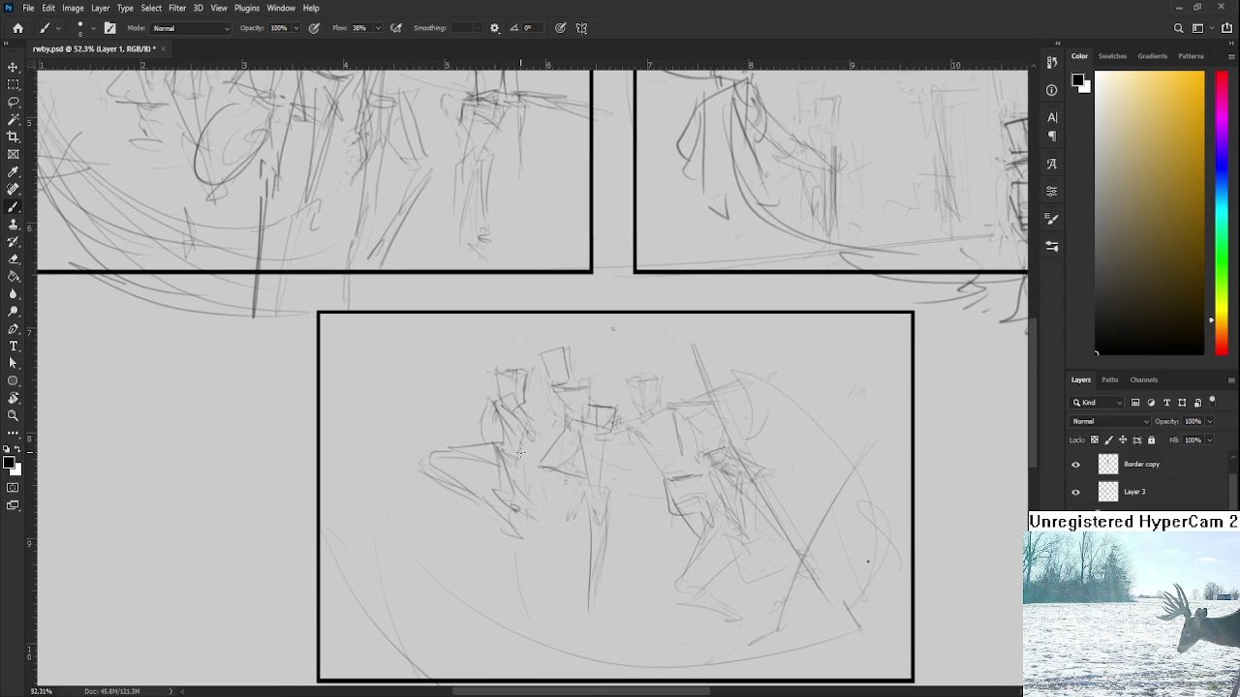
pyautogui.press('l')
pyautogui.moveTo(523, 473)
pyautogui.mouseDown()
pyautogui.moveTo(553, 359)
pyautogui.moveTo(492, 385)
pyautogui.moveTo(513, 351)
pyautogui.moveTo(521, 386)
pyautogui.mouseUp()
pyautogui.press('Delete')
pyautogui.hotkey('ctrl', 'd')
# Sketch a replacement figure with a box head and vertical body lines
pyautogui.press('b')
pyautogui.moveTo(494, 387); pyautogui.dragTo(517, 393)
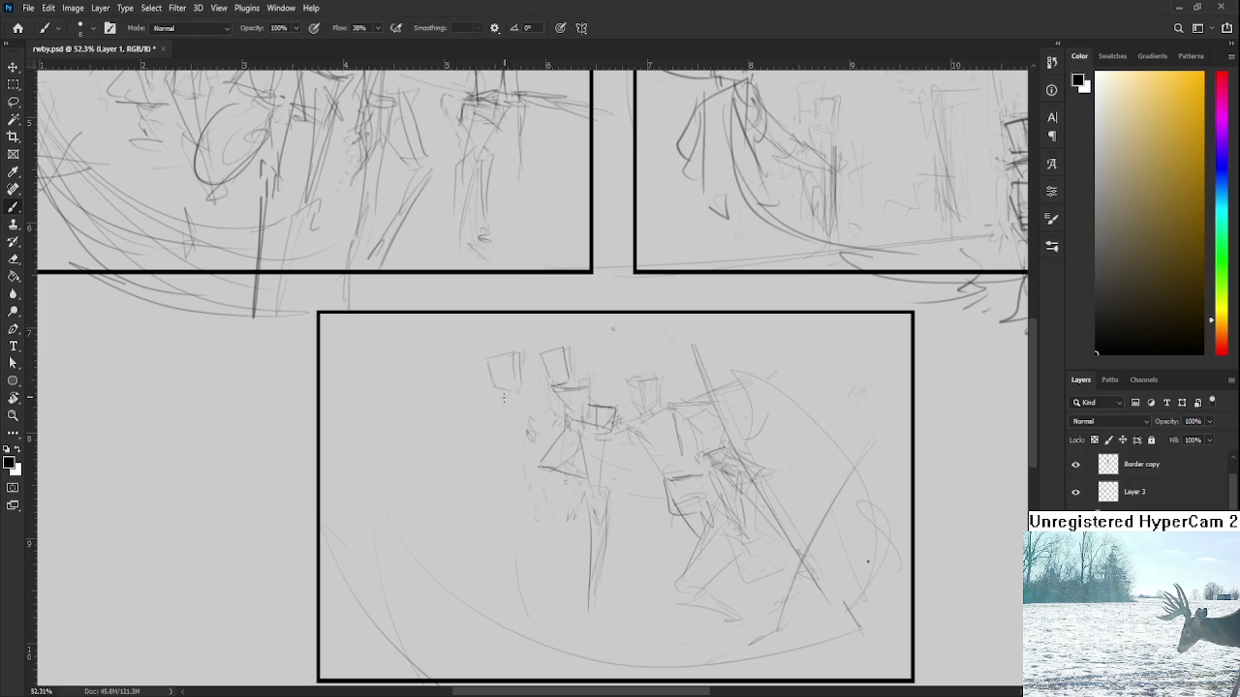
pyautogui.moveTo(484, 390); pyautogui.dragTo(486, 446)
pyautogui.moveTo(522, 391); pyautogui.dragTo(527, 482)
pyautogui.moveTo(490, 357)
pyautogui.mouseDown()
pyautogui.moveTo(495, 388)
pyautogui.moveTo(521, 389)
pyautogui.moveTo(481, 345)
pyautogui.moveTo(543, 353)
pyautogui.moveTo(539, 331)
pyautogui.moveTo(511, 356)
pyautogui.mouseUp()
pyautogui.press('e')
# Enlarge the new left figure to about 111% and move it up slightly
pyautogui.press('l')
pyautogui.hotkey('ctrl', 't')
pyautogui.press('Return')
pyautogui.moveTo(525, 397)
pyautogui.mouseDown()
pyautogui.moveTo(532, 456)
pyautogui.moveTo(499, 320)
pyautogui.moveTo(534, 381)
pyautogui.moveTo(485, 416)
pyautogui.mouseUp()
pyautogui.hotkey('ctrl', 't')
pyautogui.moveTo(528, 329); pyautogui.dragTo(537, 304)
pyautogui.moveTo(496, 388); pyautogui.dragTo(493, 370)
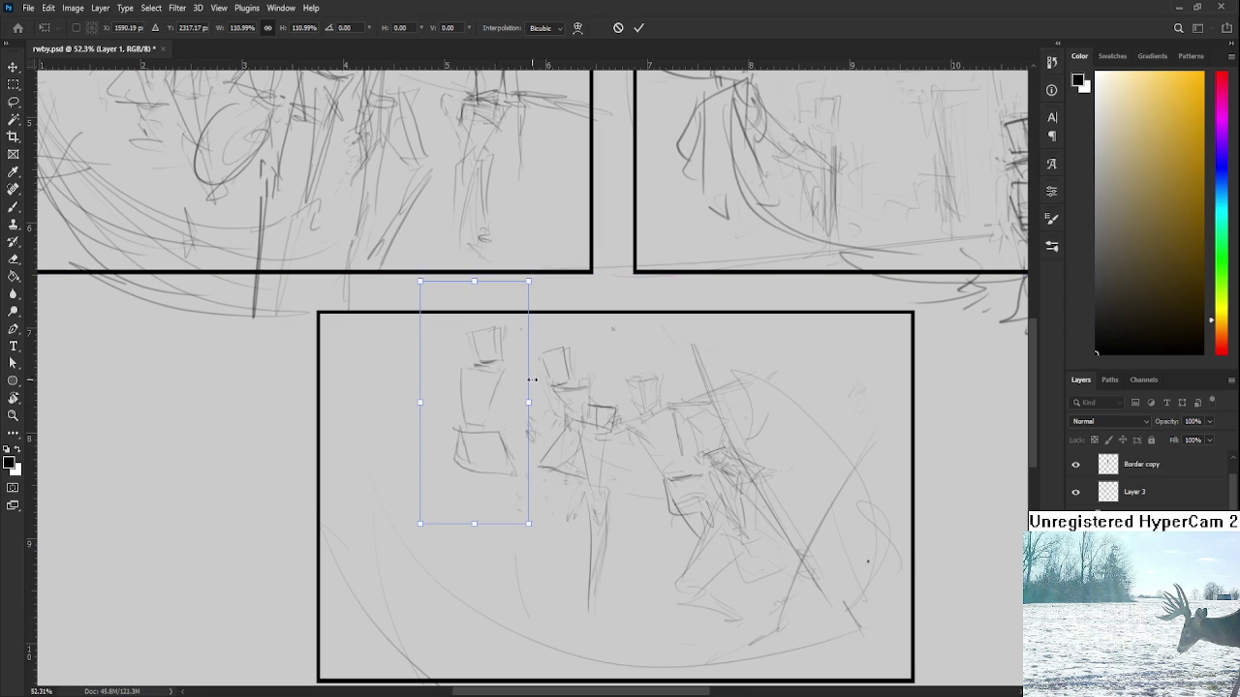
pyautogui.press('Return')
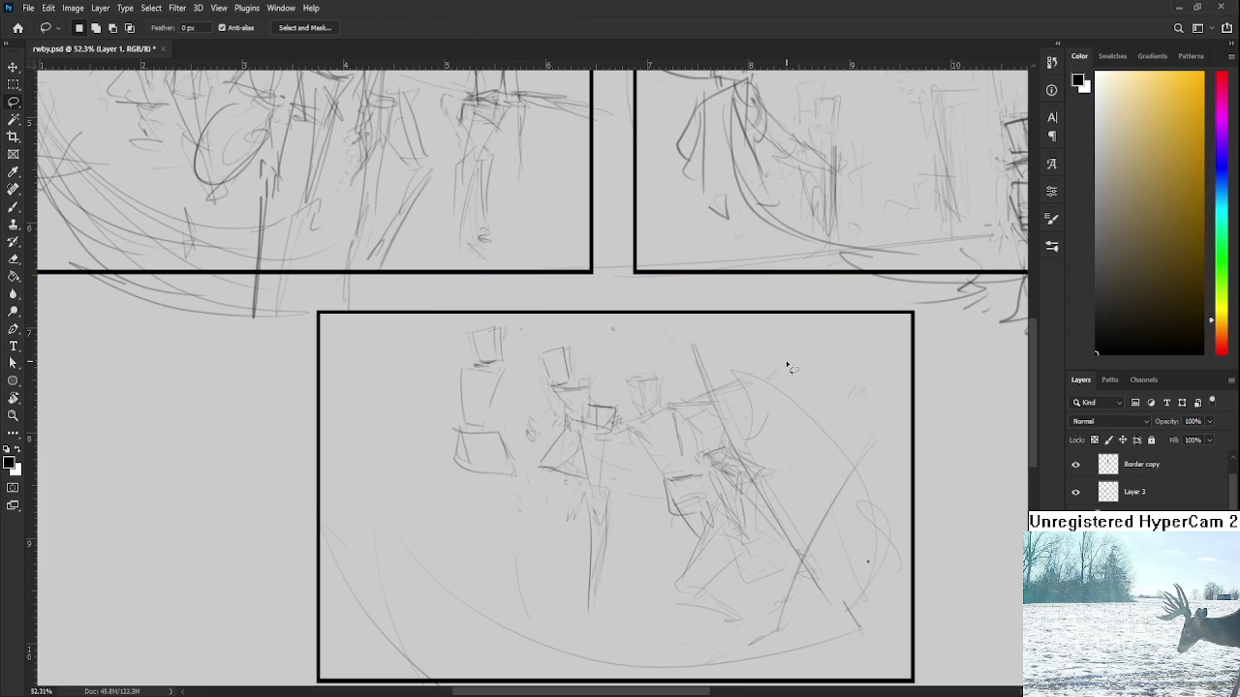
# Sketch curves and a vertical edge on the left figure's head box
pyautogui.press('b')
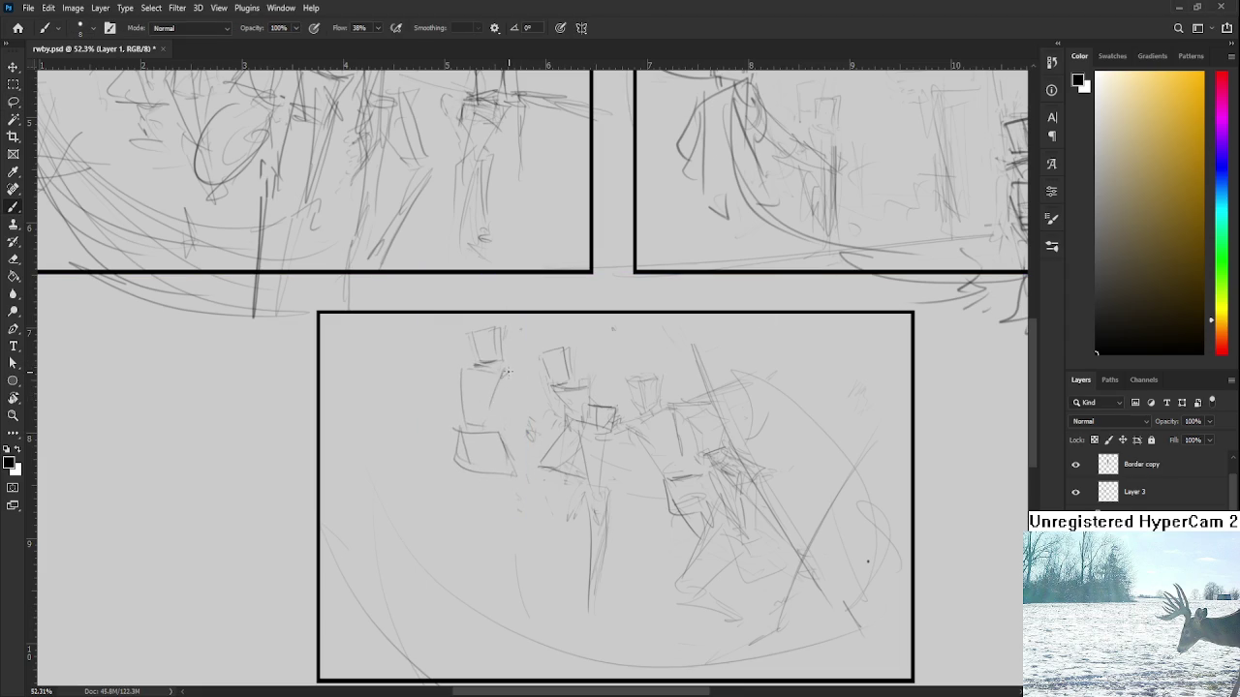
pyautogui.moveTo(501, 371); pyautogui.dragTo(545, 327)
pyautogui.moveTo(459, 384)
pyautogui.mouseDown()
pyautogui.moveTo(457, 330)
pyautogui.moveTo(501, 327)
pyautogui.mouseUp()
pyautogui.scroll(-1, 523, 392)
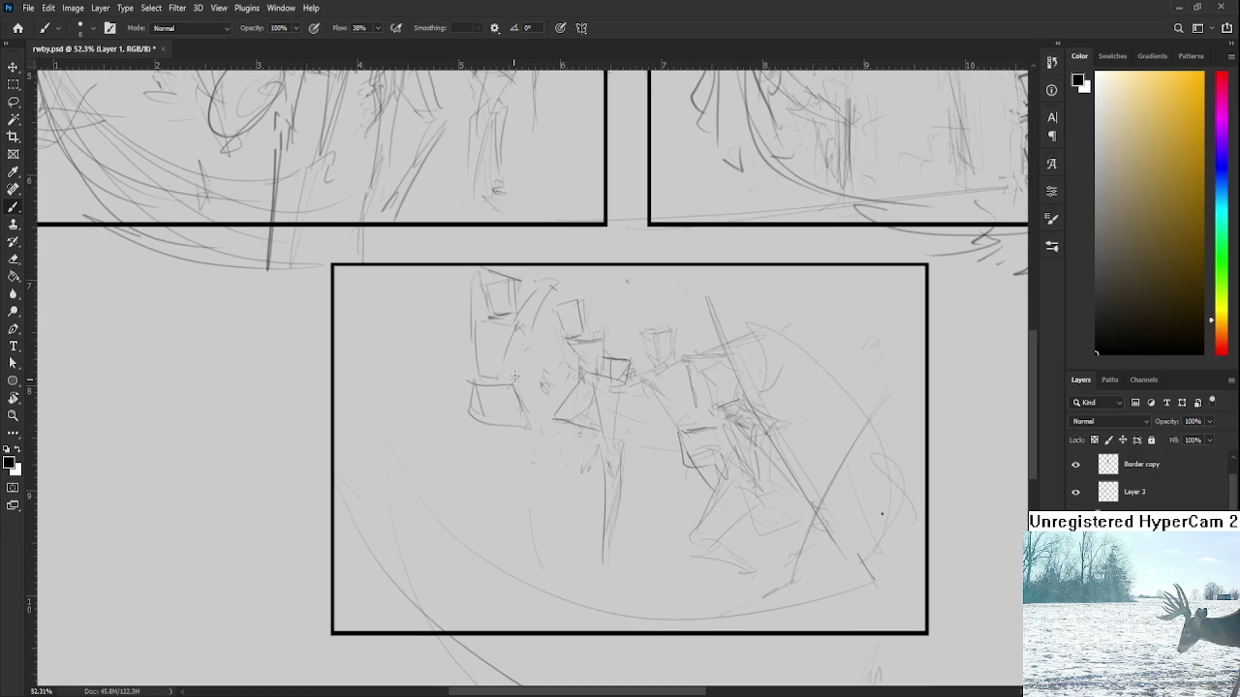
# Outline the left figure's lower-left and right sides below its box
pyautogui.moveTo(469, 405)
pyautogui.mouseDown()
pyautogui.moveTo(479, 459)
pyautogui.moveTo(492, 446)
pyautogui.moveTo(504, 472)
pyautogui.mouseUp()
pyautogui.moveTo(471, 430); pyautogui.dragTo(496, 473)
pyautogui.moveTo(468, 403); pyautogui.dragTo(503, 483)
pyautogui.moveTo(510, 397); pyautogui.dragTo(523, 451)
pyautogui.moveTo(504, 389)
pyautogui.mouseDown()
pyautogui.moveTo(525, 393)
pyautogui.moveTo(534, 432)
pyautogui.moveTo(514, 468)
pyautogui.mouseUp()
# Undo the last stroke and erase stray strokes on the left figure
pyautogui.hotkey('ctrl', 'z')
pyautogui.press('e')
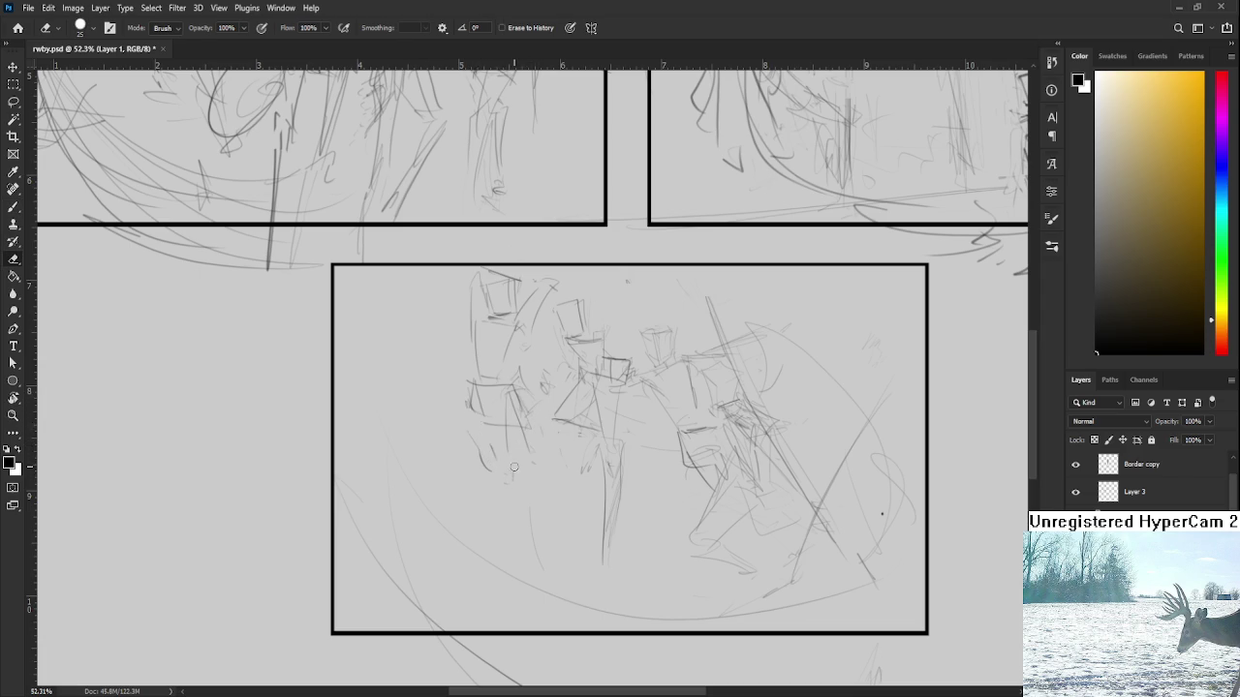
pyautogui.scroll(1, 479, 388)
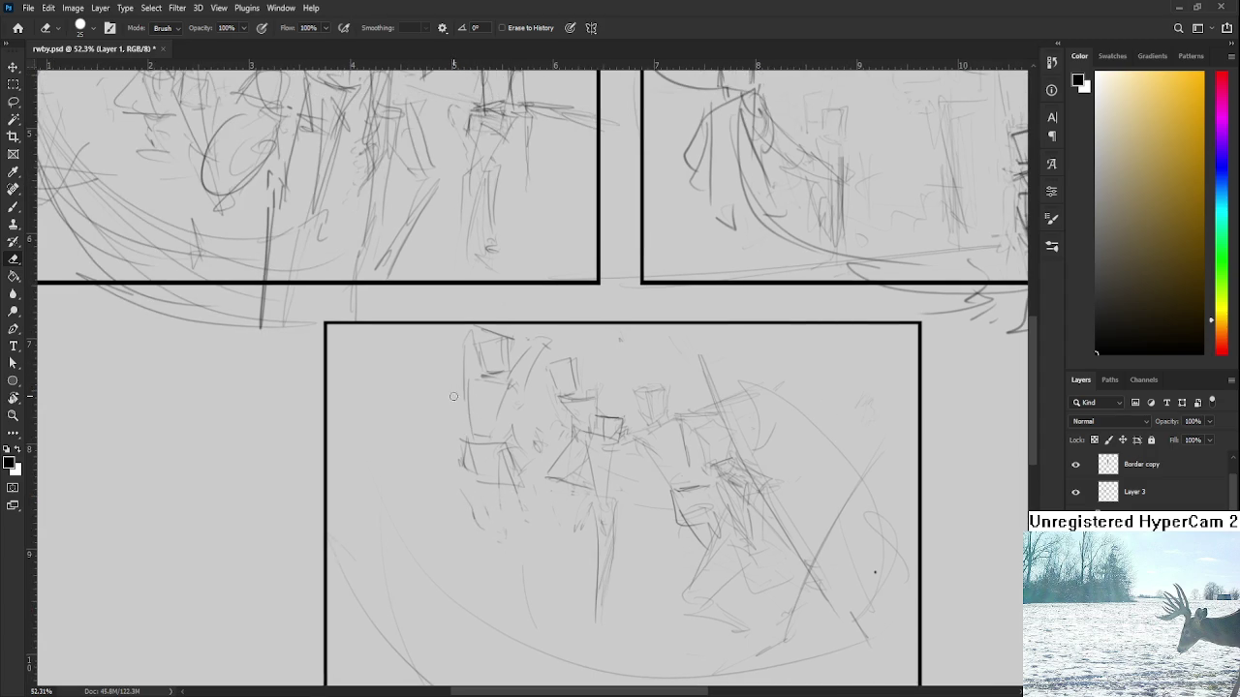
pyautogui.press('b')
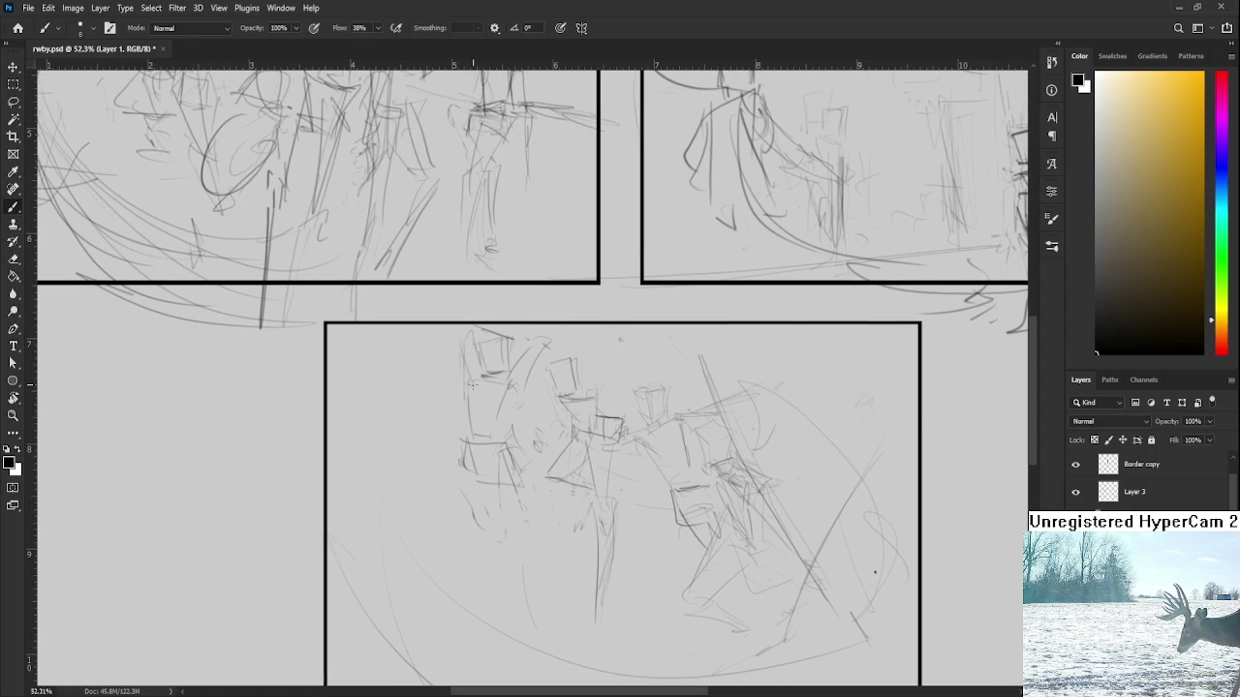
# Darken the left figure's box edges and add short strokes beneath it
pyautogui.moveTo(465, 447); pyautogui.dragTo(470, 481)
pyautogui.moveTo(469, 438); pyautogui.dragTo(470, 486)
pyautogui.moveTo(477, 486); pyautogui.dragTo(517, 477)
pyautogui.moveTo(509, 451)
pyautogui.mouseDown()
pyautogui.moveTo(513, 469)
pyautogui.moveTo(514, 434)
pyautogui.mouseUp()
pyautogui.moveTo(513, 432)
pyautogui.mouseDown()
pyautogui.moveTo(537, 456)
pyautogui.moveTo(487, 448)
pyautogui.moveTo(521, 477)
pyautogui.mouseUp()
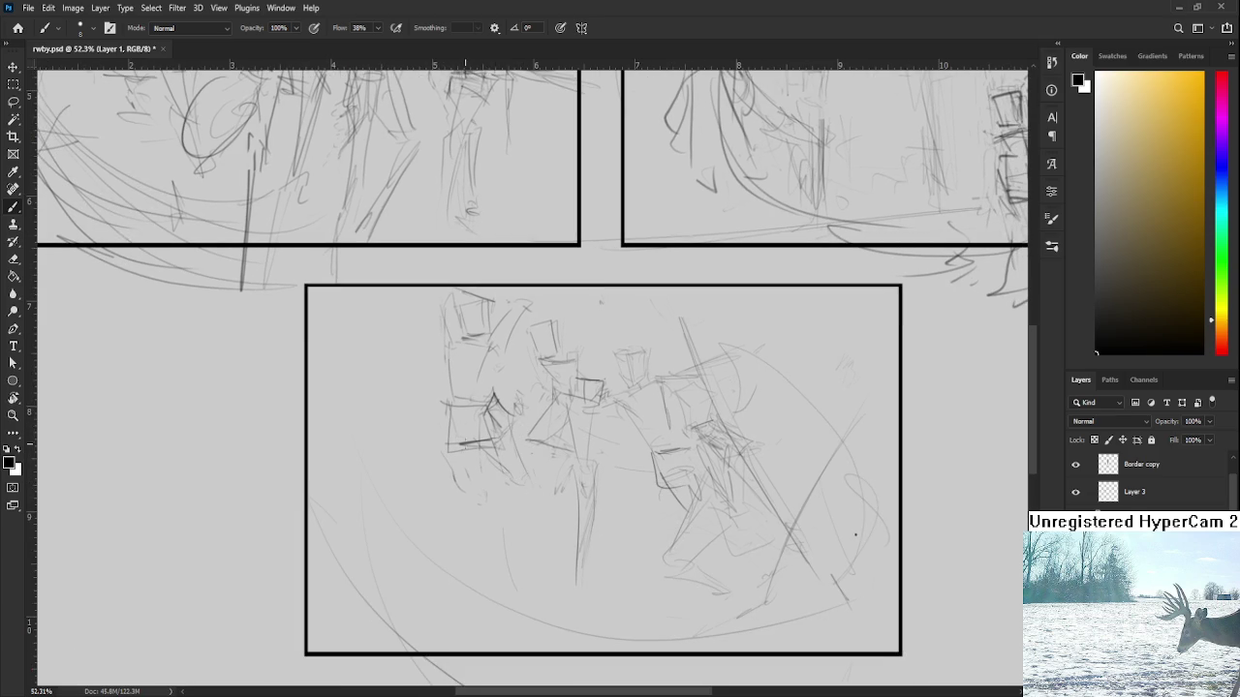
pyautogui.moveTo(453, 444); pyautogui.dragTo(460, 475)
# Erase faint strokes across the left figure
pyautogui.scroll(-1, 523, 427)
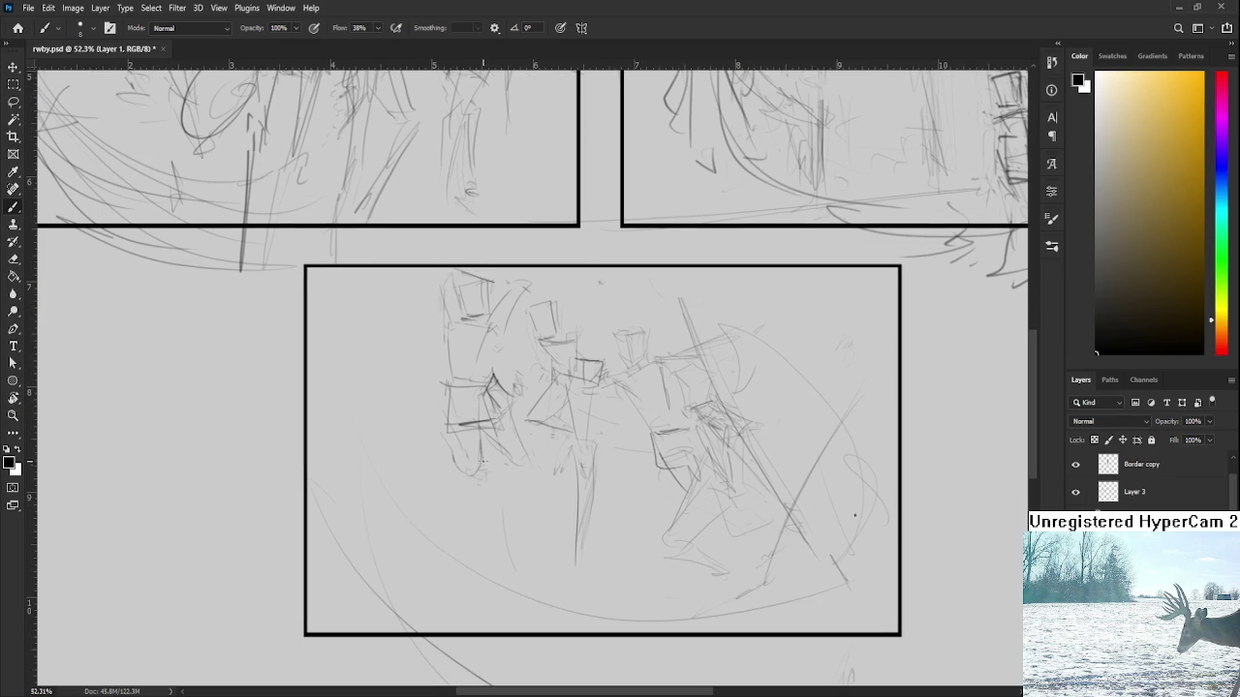
pyautogui.press('e')
pyautogui.moveTo(440, 436); pyautogui.dragTo(486, 447)
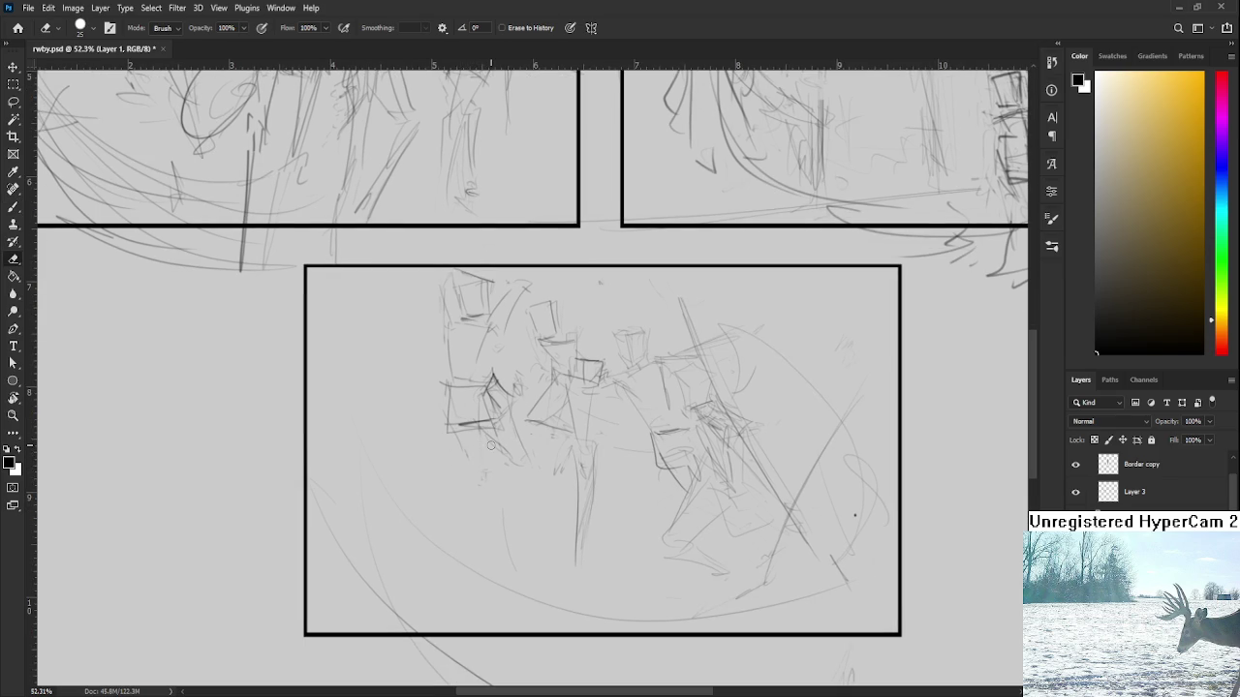
pyautogui.scroll(-2, 494, 412)
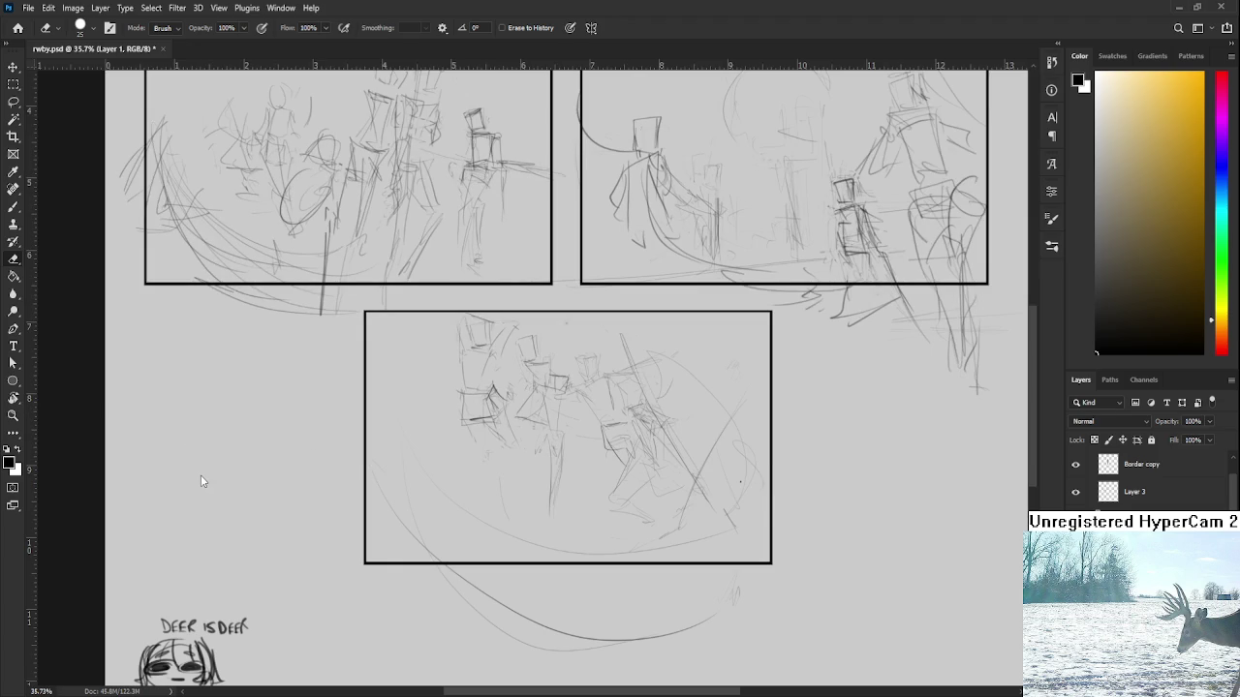
pyautogui.scroll(1, 461, 396)
pyautogui.scroll(2, 461, 396)
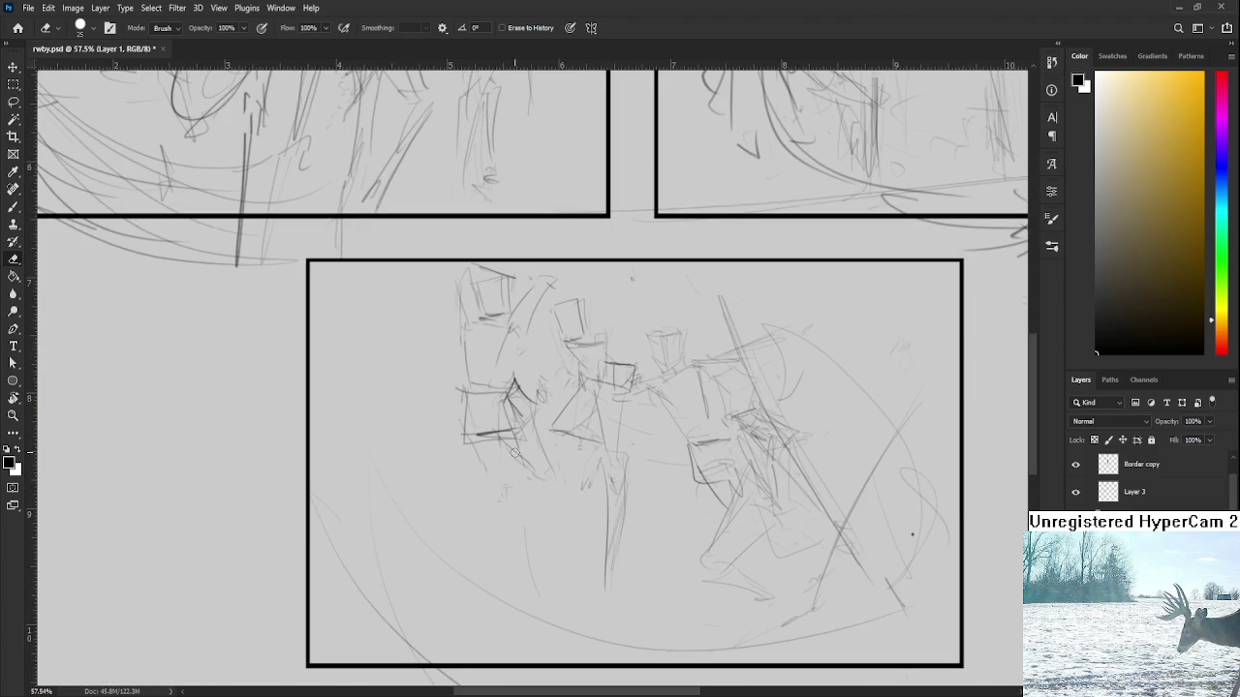
pyautogui.moveTo(518, 457)
pyautogui.mouseDown()
pyautogui.moveTo(535, 444)
pyautogui.moveTo(518, 397)
pyautogui.moveTo(480, 434)
pyautogui.moveTo(523, 390)
pyautogui.mouseUp()
# Sketch strokes beside and down the left figure's legs, undoing bad attempts
pyautogui.press('b')
pyautogui.moveTo(524, 320)
pyautogui.mouseDown()
pyautogui.moveTo(498, 385)
pyautogui.moveTo(524, 389)
pyautogui.moveTo(523, 443)
pyautogui.mouseUp()
pyautogui.hotkey('ctrl', 'z')
pyautogui.moveTo(516, 376); pyautogui.dragTo(529, 443)
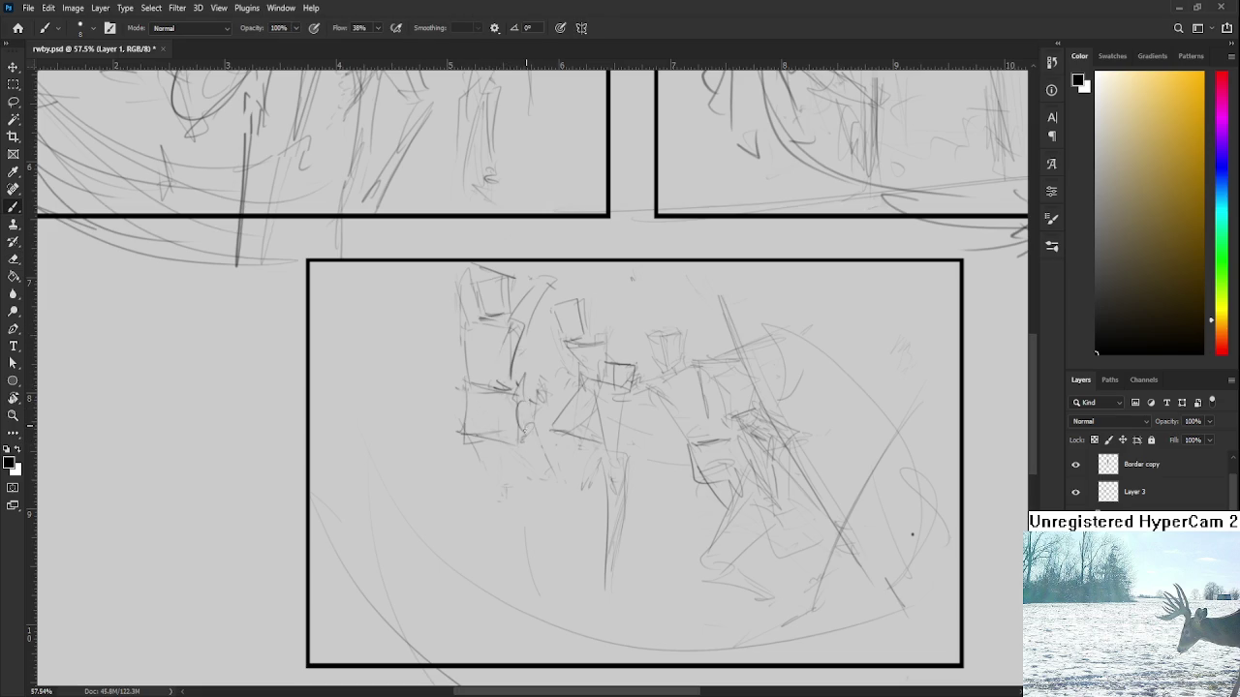
pyautogui.moveTo(487, 384)
pyautogui.mouseDown()
pyautogui.moveTo(445, 432)
pyautogui.moveTo(461, 475)
pyautogui.moveTo(478, 440)
pyautogui.moveTo(472, 455)
pyautogui.mouseUp()
pyautogui.moveTo(465, 390); pyautogui.dragTo(452, 459)
pyautogui.hotkey('ctrl', 'z')
# Draw the lower legs with a long diagonal leg line striding down-left
pyautogui.moveTo(490, 401); pyautogui.dragTo(469, 479)
pyautogui.moveTo(525, 430); pyautogui.dragTo(464, 492)
pyautogui.moveTo(479, 438); pyautogui.dragTo(426, 555)
pyautogui.hotkey('ctrl', 'z')
pyautogui.moveTo(492, 483)
pyautogui.mouseDown()
pyautogui.moveTo(419, 568)
pyautogui.moveTo(450, 553)
pyautogui.mouseUp()
pyautogui.moveTo(488, 463); pyautogui.dragTo(473, 491)
pyautogui.moveTo(501, 395)
pyautogui.mouseDown()
pyautogui.moveTo(493, 425)
pyautogui.moveTo(427, 441)
pyautogui.moveTo(432, 426)
pyautogui.moveTo(397, 474)
pyautogui.mouseUp()
pyautogui.hotkey('ctrl', 'z')
pyautogui.hotkey('ctrl', 'z')
# Add a short stroke left of the figure and dark strokes on its right side
pyautogui.moveTo(426, 428); pyautogui.dragTo(442, 466)
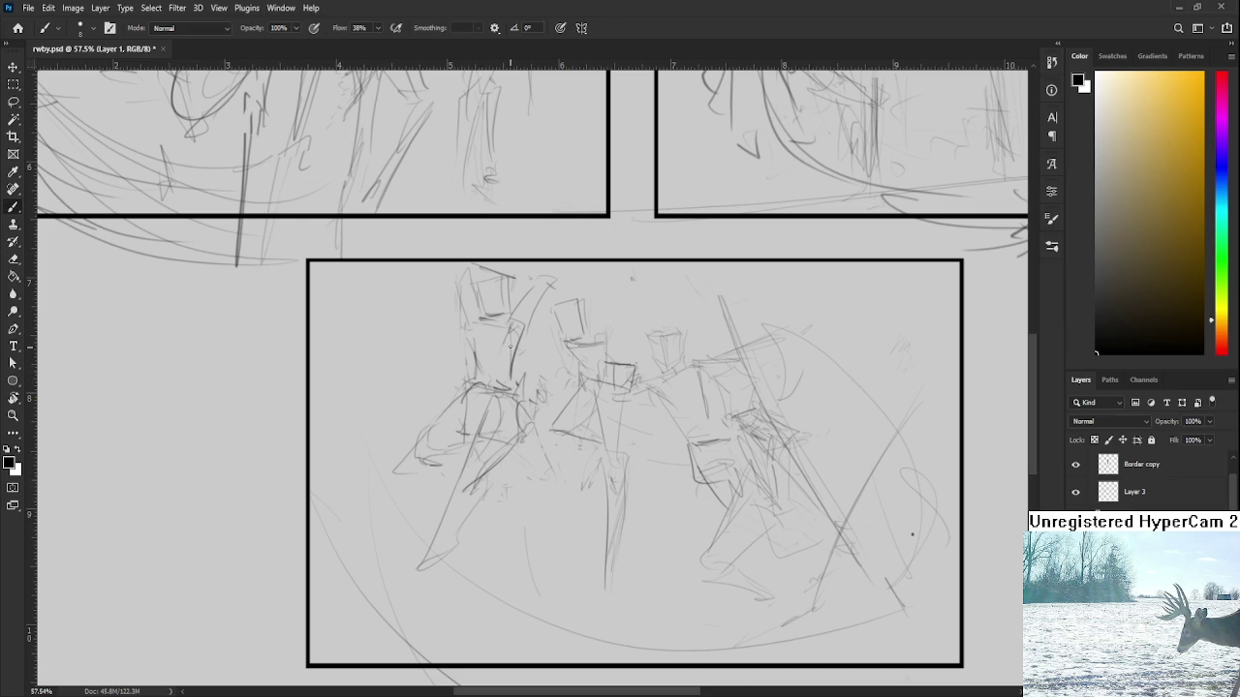
pyautogui.moveTo(519, 329)
pyautogui.mouseDown()
pyautogui.moveTo(511, 383)
pyautogui.moveTo(518, 374)
pyautogui.mouseUp()
pyautogui.scroll(-5, 517, 350)
pyautogui.scroll(1, 517, 351)
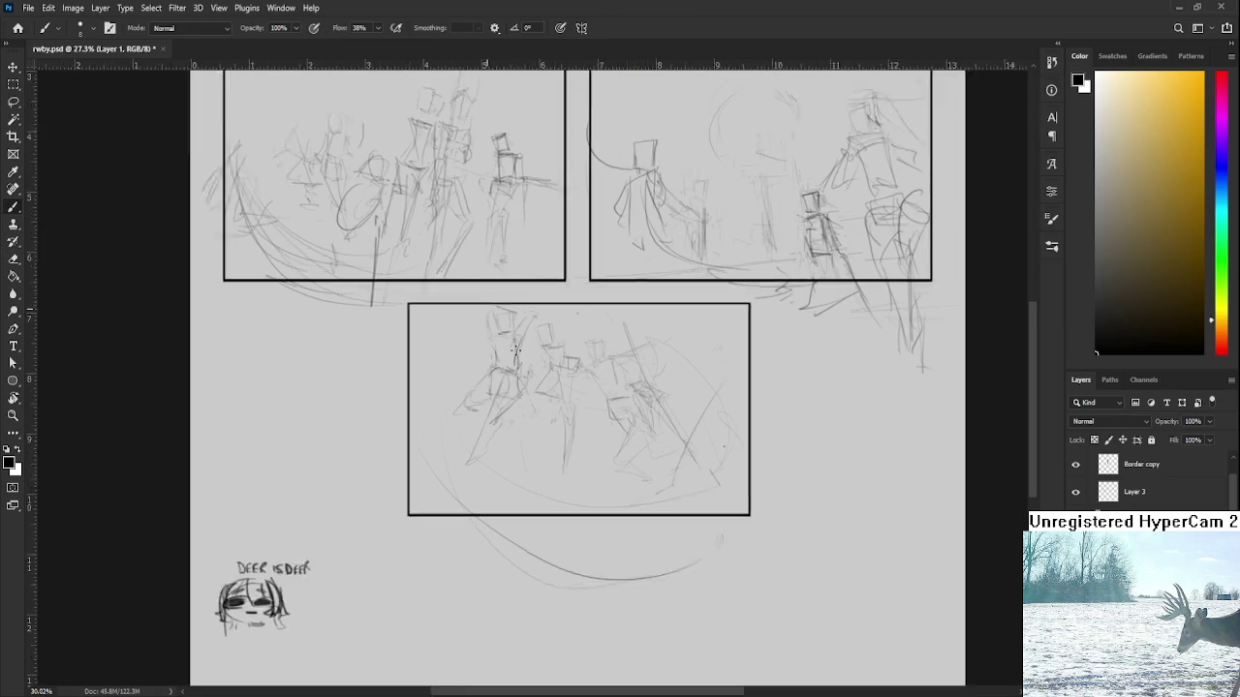
# Undo the leg strokes just drawn on the leftmost box-headed fighter
pyautogui.scroll(4, 517, 351)
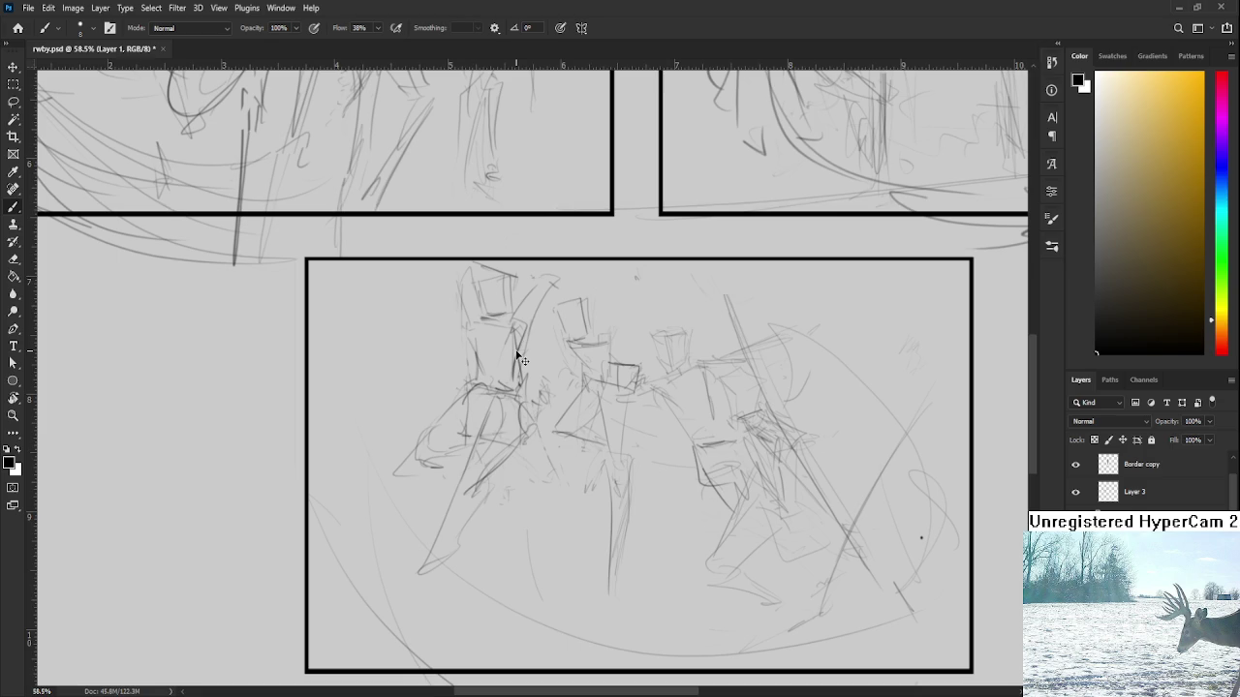
pyautogui.hotkey('ctrl', 'z')
pyautogui.hotkey('ctrl', 'z')
pyautogui.hotkey('ctrl', 'z')
pyautogui.hotkey('ctrl', 'z')
pyautogui.hotkey('ctrl', 'z')
pyautogui.hotkey('ctrl', 'z')
pyautogui.hotkey('ctrl', 'z')
pyautogui.hotkey('ctrl', 'z')
pyautogui.hotkey('ctrl', 'z')
pyautogui.hotkey('ctrl', 'z')
pyautogui.hotkey('ctrl', 'z')
pyautogui.hotkey('ctrl', 'z')
pyautogui.hotkey('ctrl', 'z')
pyautogui.hotkey('ctrl', 'z')
pyautogui.hotkey('ctrl', 'z')
pyautogui.hotkey('ctrl', 'z')
pyautogui.hotkey('ctrl', 'z')
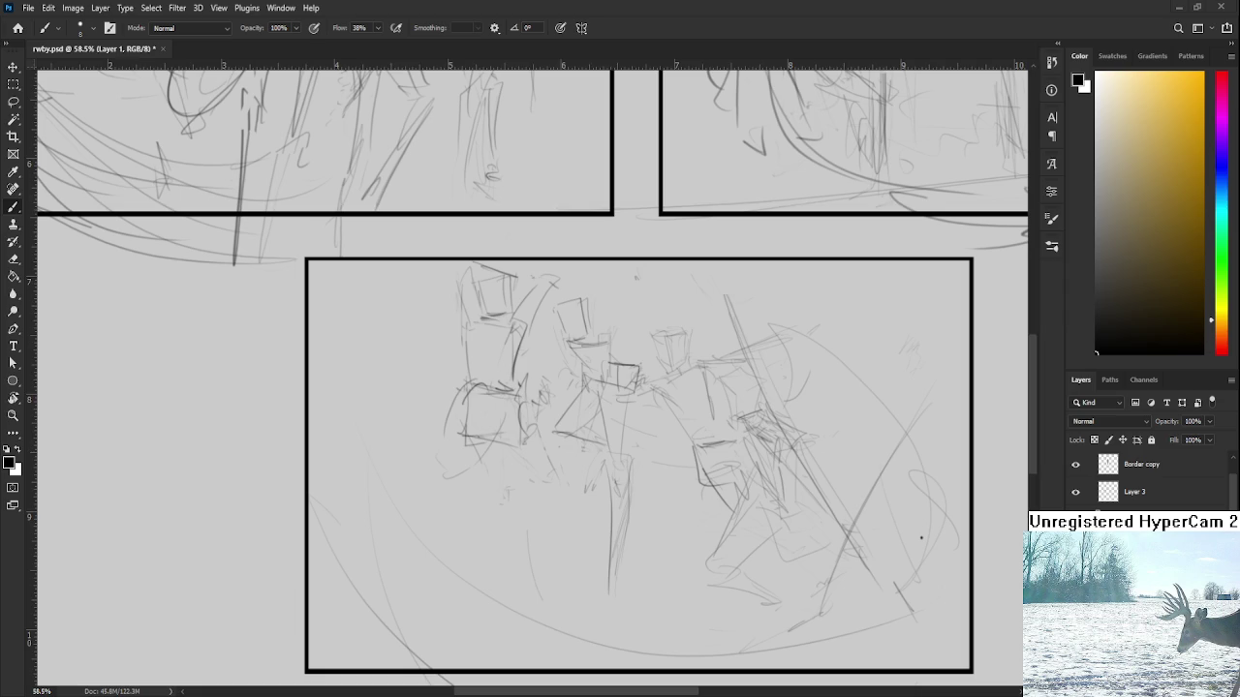
# Lasso the leftmost fighter and transform it to 88.66% scale and -2.87° rotation
pyautogui.press('l')
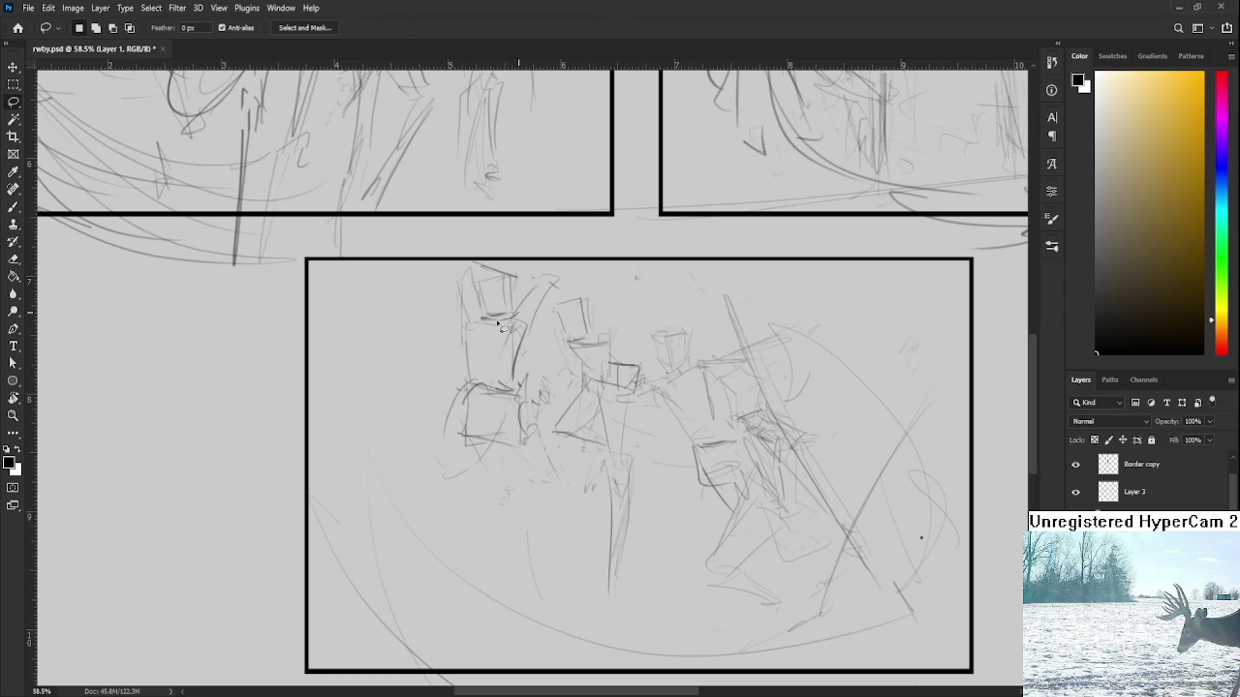
pyautogui.moveTo(535, 315); pyautogui.dragTo(572, 279)
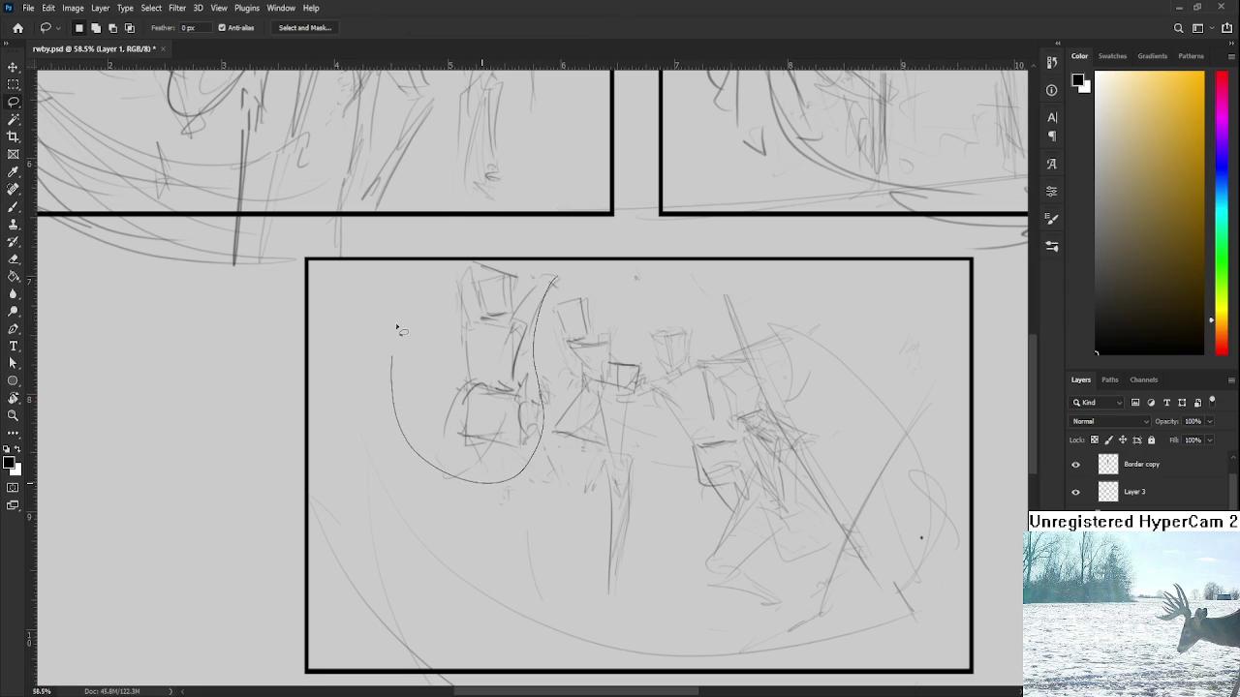
pyautogui.hotkey('ctrl', 't')
pyautogui.moveTo(607, 223)
pyautogui.mouseDown()
pyautogui.moveTo(587, 211)
pyautogui.moveTo(520, 308)
pyautogui.mouseUp()
pyautogui.moveTo(349, 406); pyautogui.dragTo(344, 395)
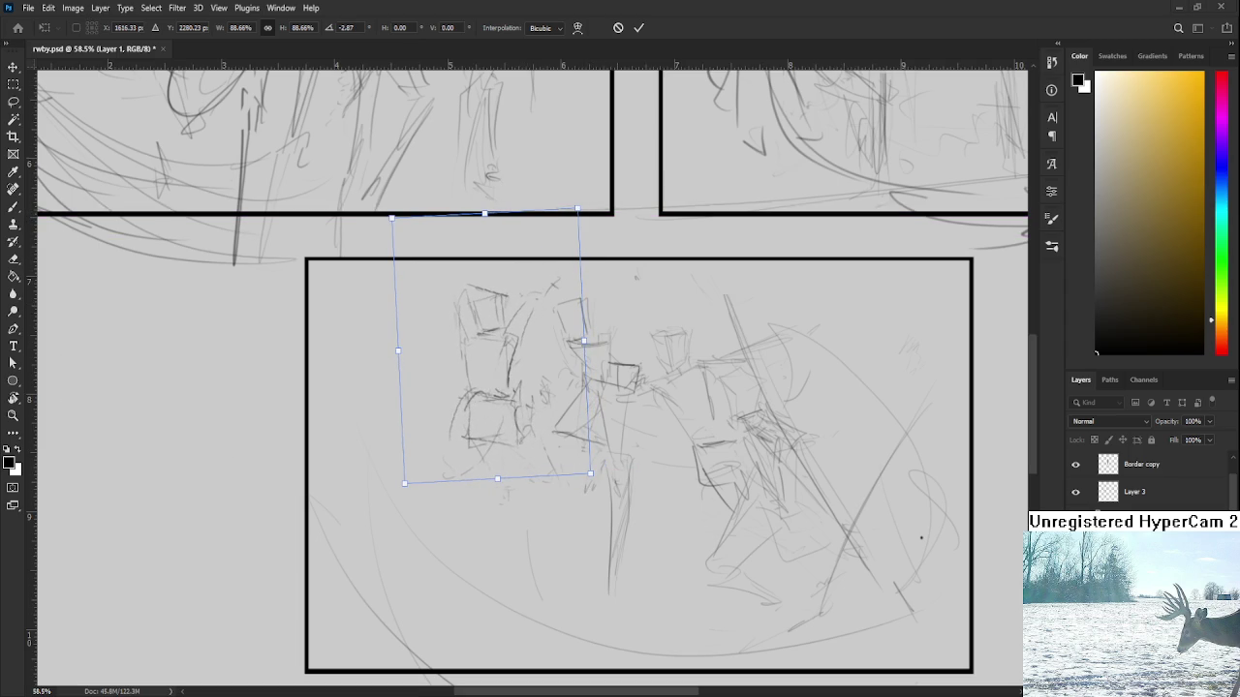
pyautogui.scroll(2, 489, 366)
pyautogui.press('Return')
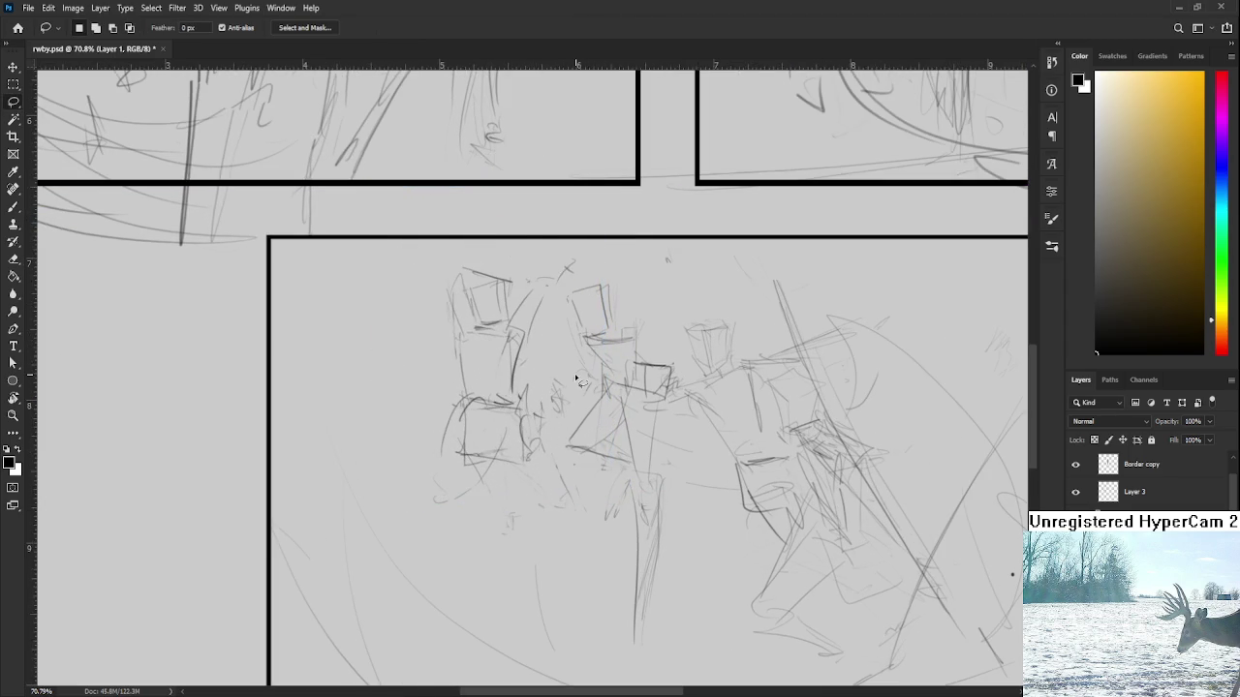
pyautogui.scroll(-1, 494, 426)
pyautogui.press('b')
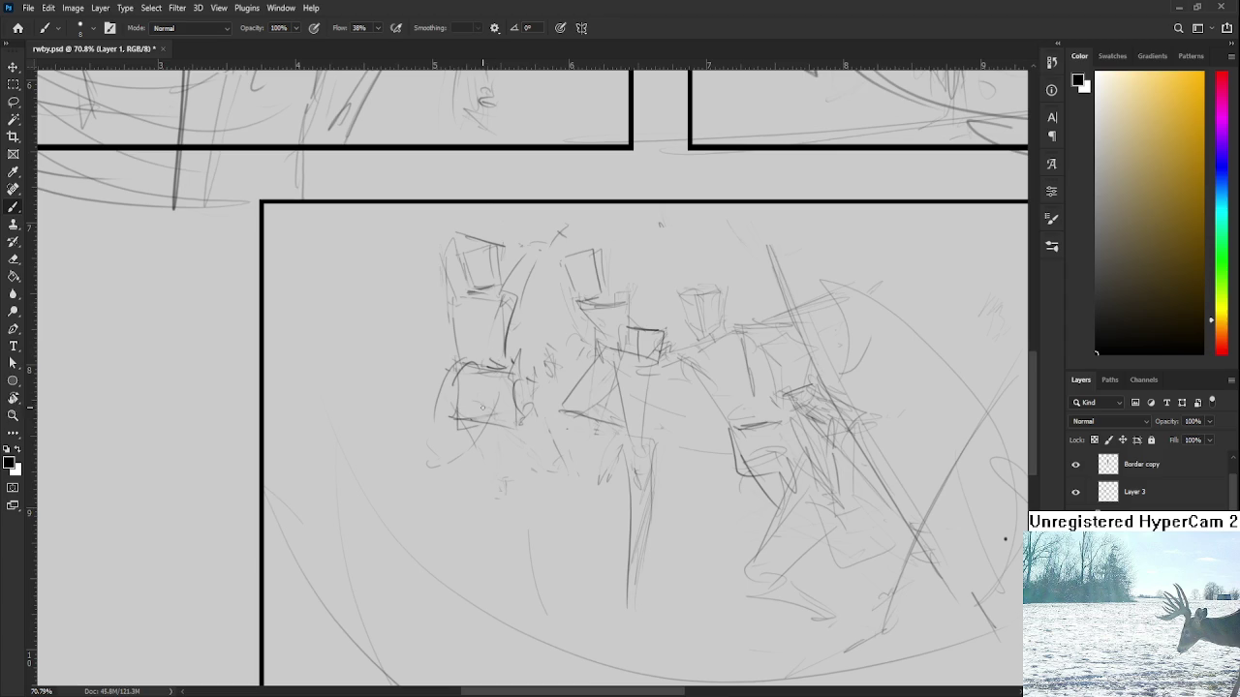
# Sketch lines below the left figure and darken its leg strokes
pyautogui.moveTo(497, 411); pyautogui.dragTo(502, 472)
pyautogui.moveTo(461, 436)
pyautogui.mouseDown()
pyautogui.moveTo(501, 475)
pyautogui.moveTo(539, 416)
pyautogui.mouseUp()
pyautogui.moveTo(479, 498); pyautogui.dragTo(451, 424)
pyautogui.moveTo(469, 463); pyautogui.dragTo(462, 434)
pyautogui.moveTo(471, 507); pyautogui.dragTo(502, 465)
pyautogui.moveTo(504, 428)
pyautogui.mouseDown()
pyautogui.moveTo(504, 494)
pyautogui.moveTo(534, 442)
pyautogui.moveTo(541, 465)
pyautogui.moveTo(485, 470)
pyautogui.mouseUp()
# Add lower-leg and torso strokes to the left figure, undoing the weaker ones
pyautogui.moveTo(510, 393)
pyautogui.mouseDown()
pyautogui.moveTo(523, 384)
pyautogui.moveTo(511, 505)
pyautogui.mouseUp()
pyautogui.moveTo(493, 400); pyautogui.dragTo(523, 528)
pyautogui.moveTo(535, 397)
pyautogui.mouseDown()
pyautogui.moveTo(523, 494)
pyautogui.moveTo(531, 433)
pyautogui.mouseUp()
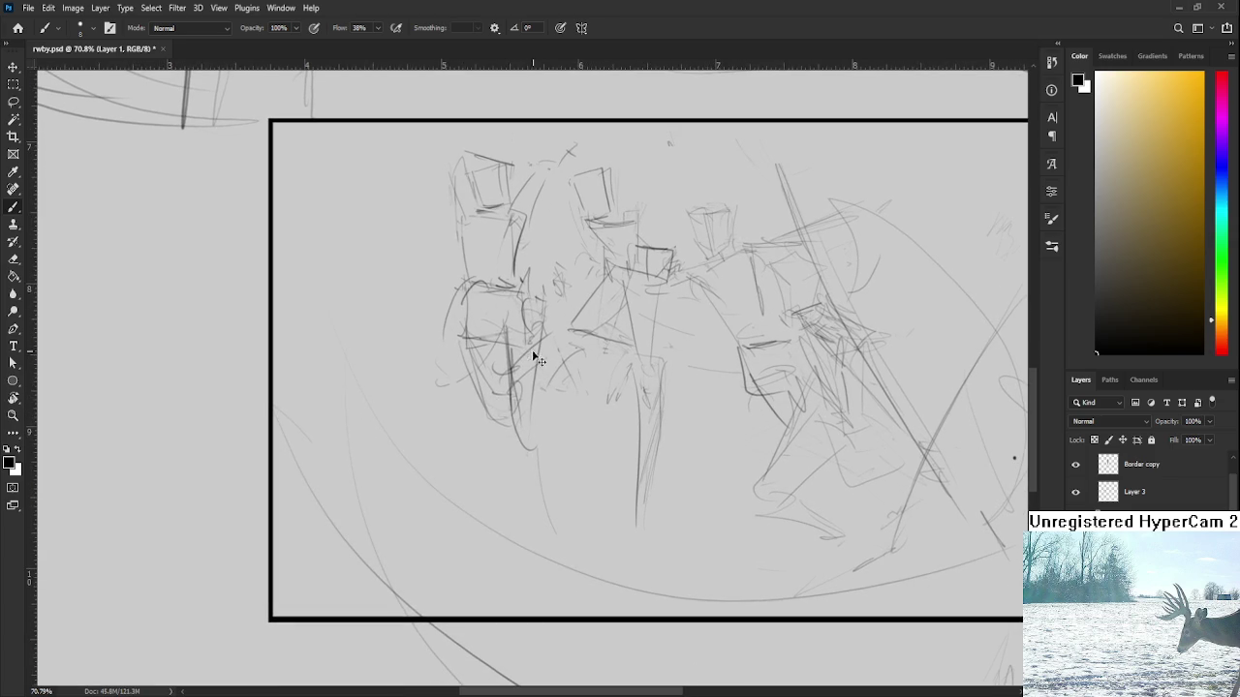
pyautogui.hotkey('ctrl', 'z')
pyautogui.hotkey('ctrl', 'z')
pyautogui.moveTo(545, 325); pyautogui.dragTo(531, 422)
pyautogui.moveTo(541, 381); pyautogui.dragTo(565, 339)
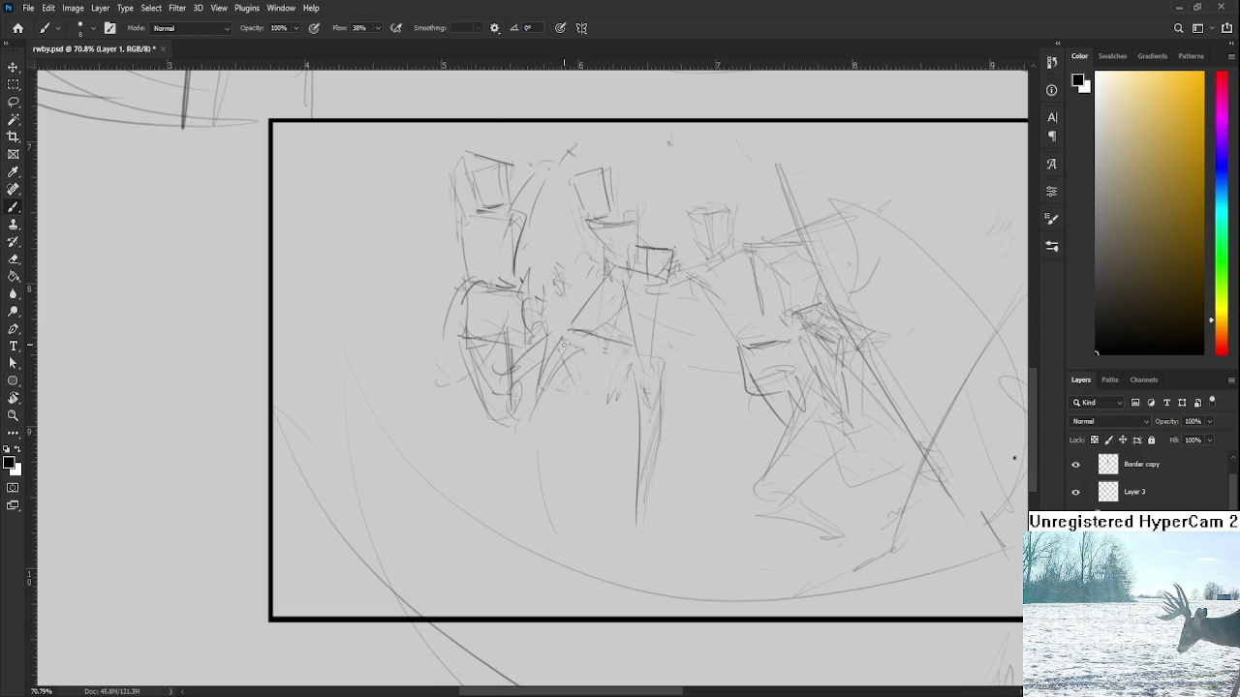
pyautogui.hotkey('ctrl', 'z')
pyautogui.hotkey('ctrl', 'z')
pyautogui.hotkey('ctrl', 'z')
pyautogui.hotkey('ctrl', 'z')
# Add faint curves near the middle figure and between the fighters
pyautogui.moveTo(559, 363); pyautogui.dragTo(572, 456)
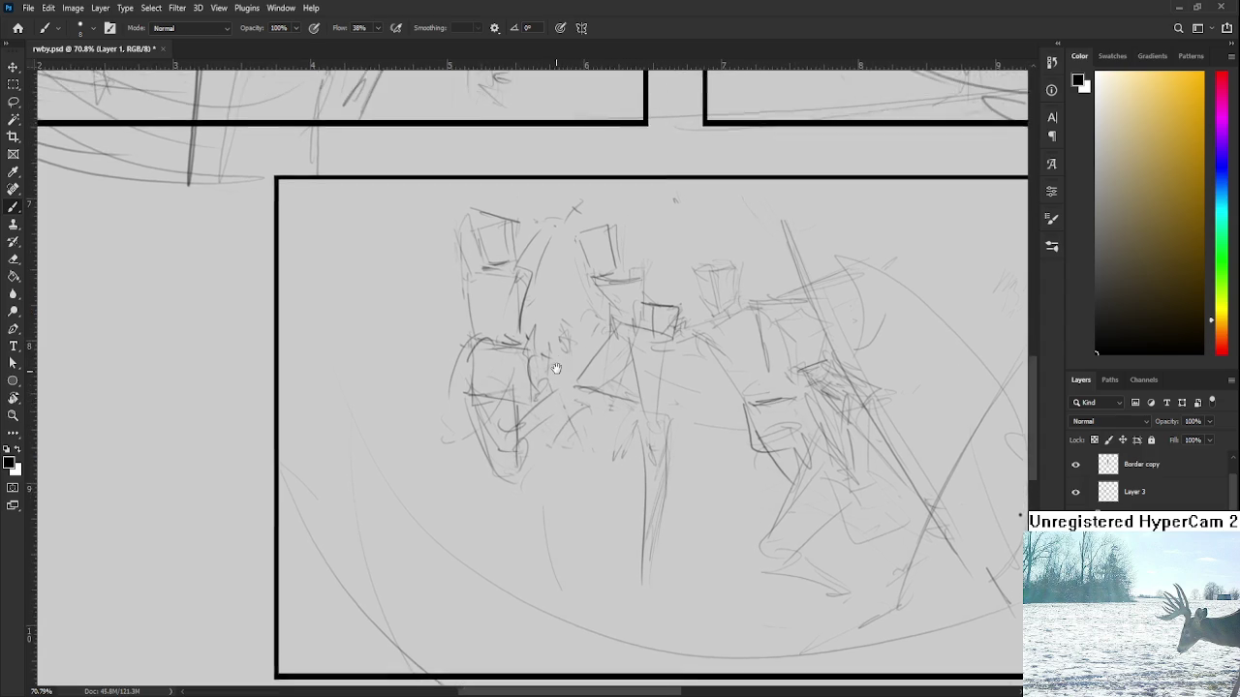
pyautogui.press('e')
pyautogui.press('b')
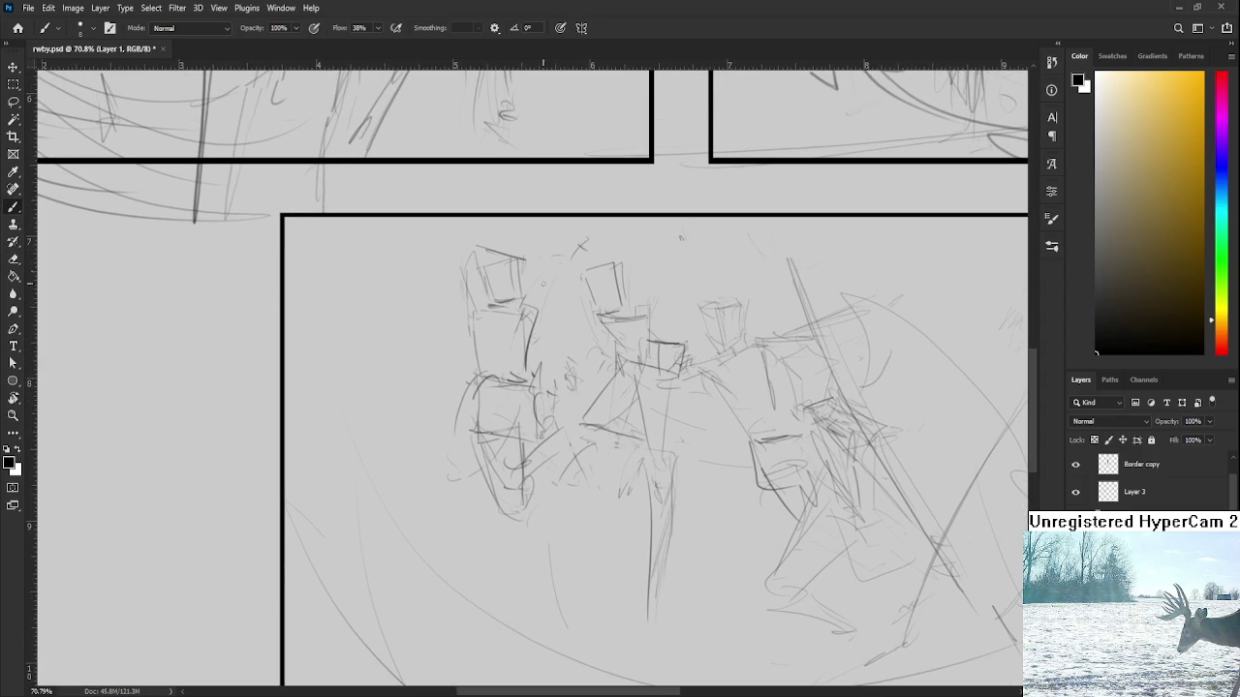
pyautogui.moveTo(555, 258); pyautogui.dragTo(542, 302)
pyautogui.moveTo(593, 326); pyautogui.dragTo(548, 300)
pyautogui.scroll(-1, 661, 304)
pyautogui.scroll(-1, 510, 357)
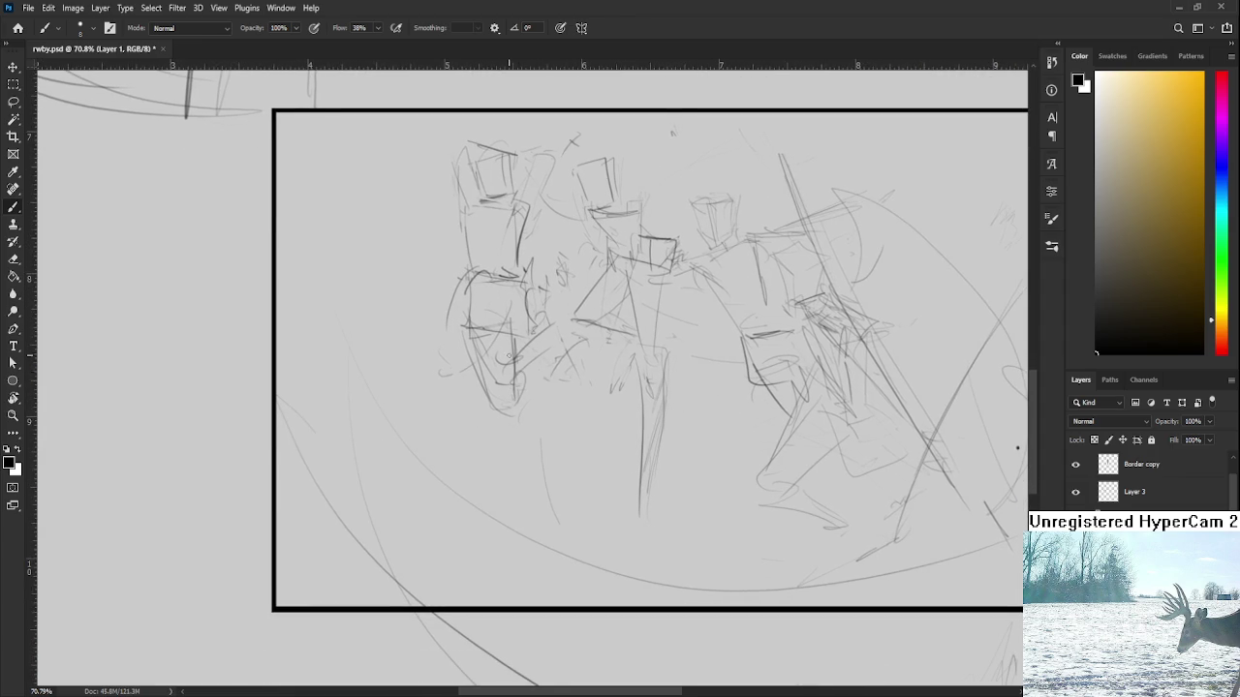
# Shift the view to bring more of the upper panels into sight
pyautogui.moveTo(518, 363); pyautogui.dragTo(528, 391)
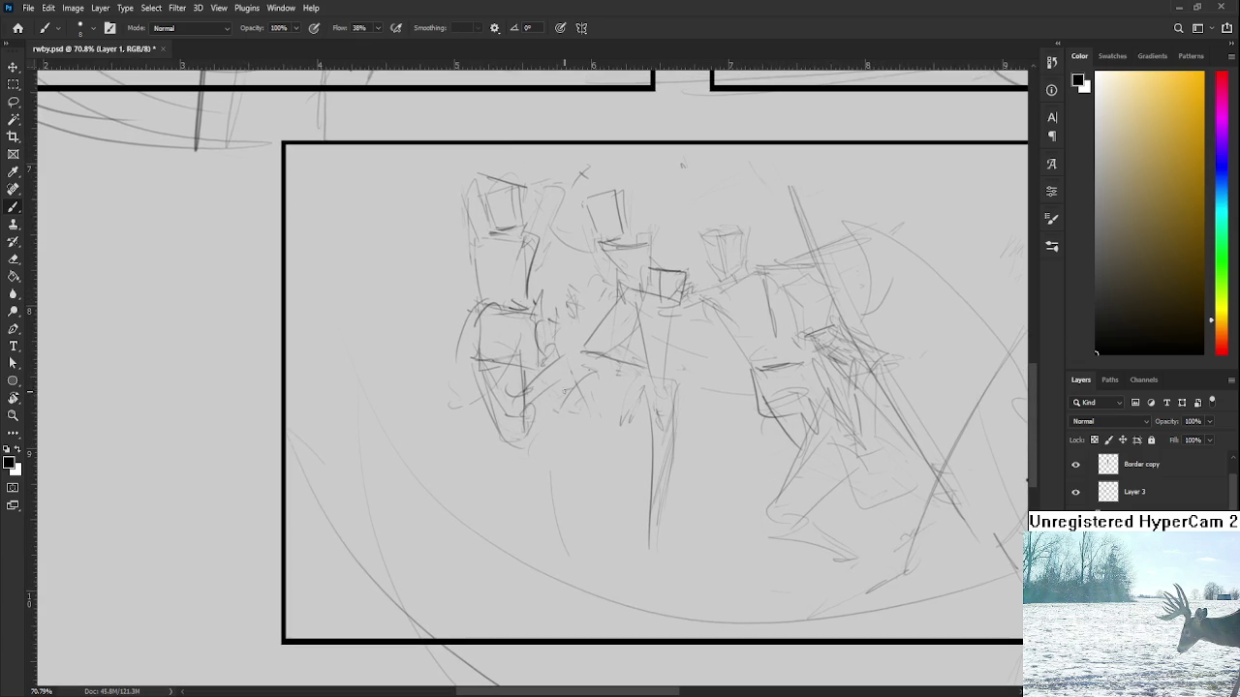
pyautogui.press('e')
pyautogui.press('b')
pyautogui.moveTo(505, 363); pyautogui.dragTo(505, 420)
# Lasso the left fighter's upper body and scale it down to about 93%
pyautogui.press('l')
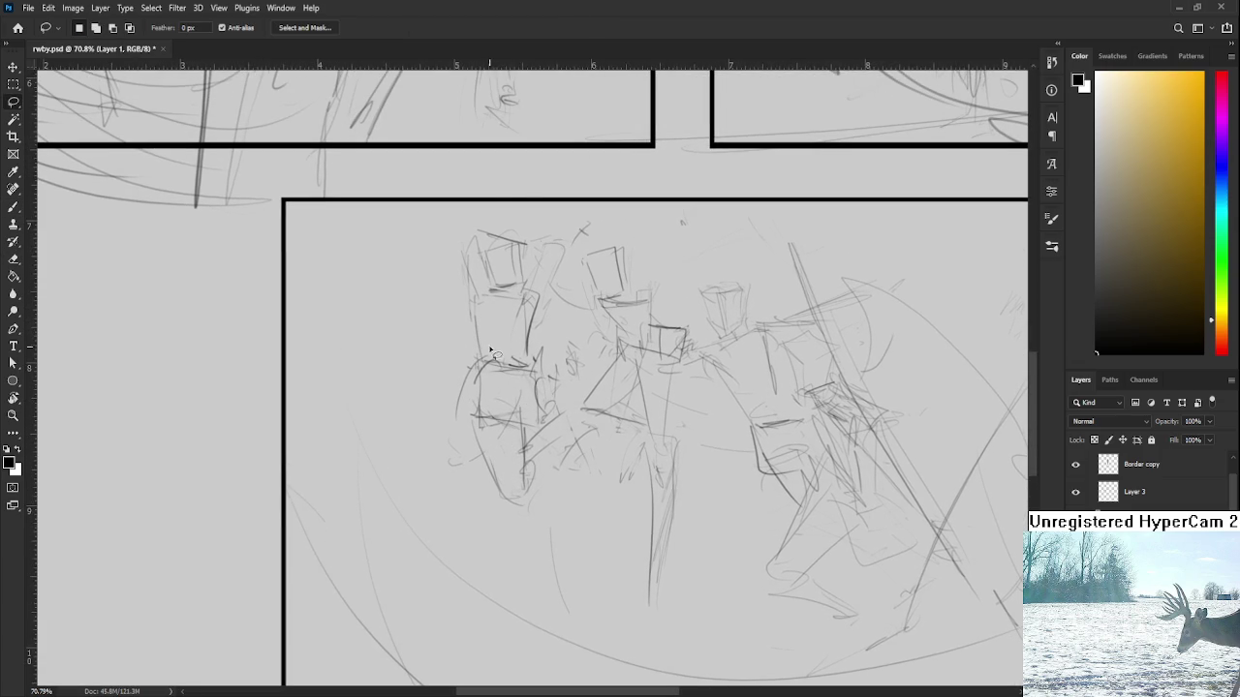
pyautogui.moveTo(514, 358); pyautogui.dragTo(567, 257)
pyautogui.hotkey('ctrl', 't')
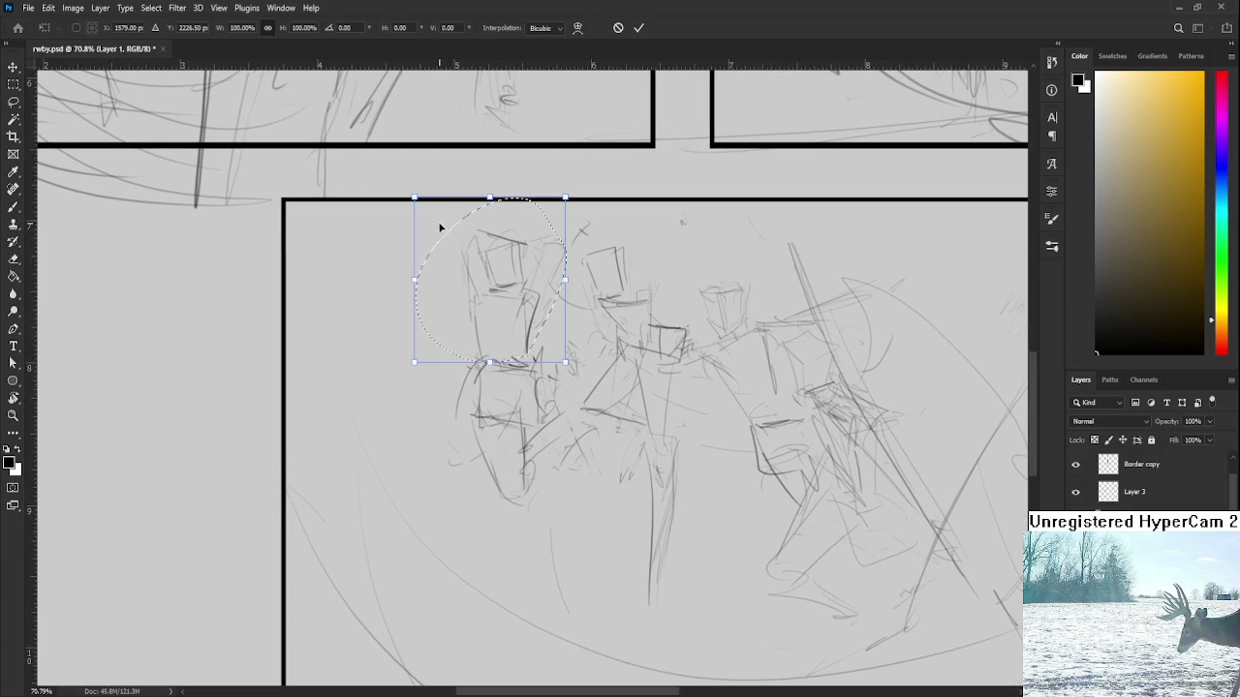
pyautogui.moveTo(415, 197); pyautogui.dragTo(424, 207)
pyautogui.press('Return')
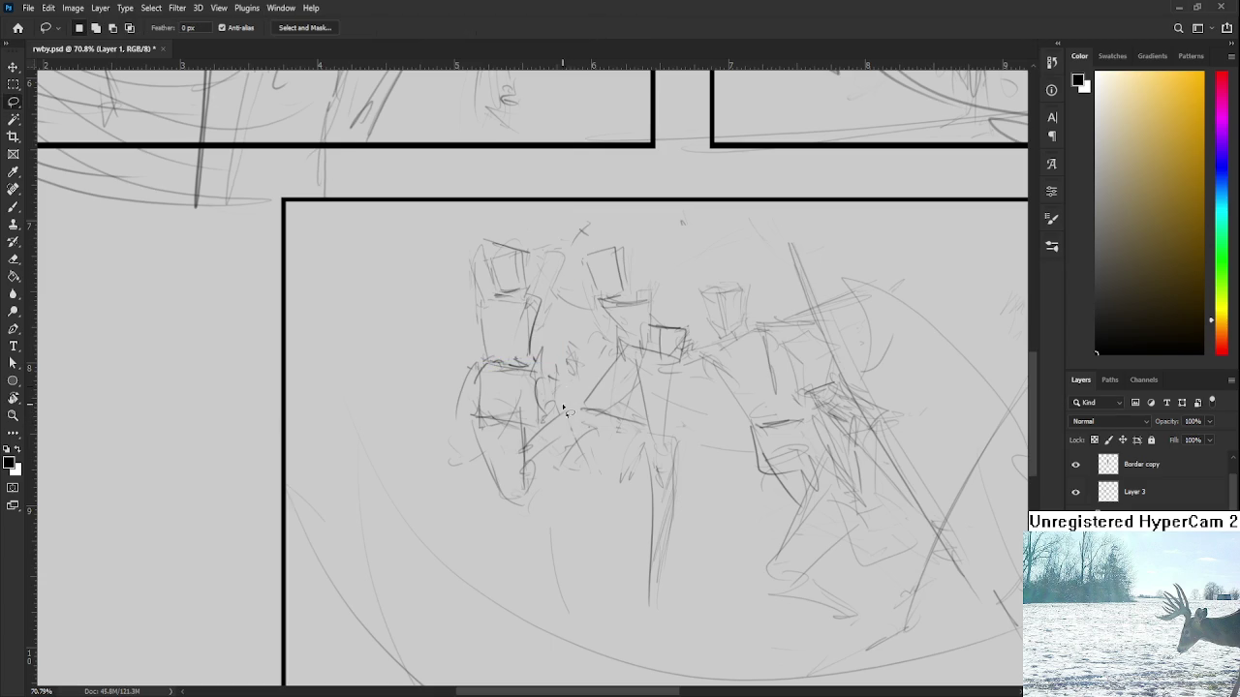
# Draw an oval around the left fighter's waist with hatching strokes
pyautogui.press('b')
pyautogui.moveTo(540, 411)
pyautogui.mouseDown()
pyautogui.moveTo(523, 417)
pyautogui.moveTo(508, 480)
pyautogui.moveTo(558, 463)
pyautogui.moveTo(517, 487)
pyautogui.moveTo(556, 502)
pyautogui.mouseUp()
pyautogui.moveTo(543, 476); pyautogui.dragTo(585, 419)
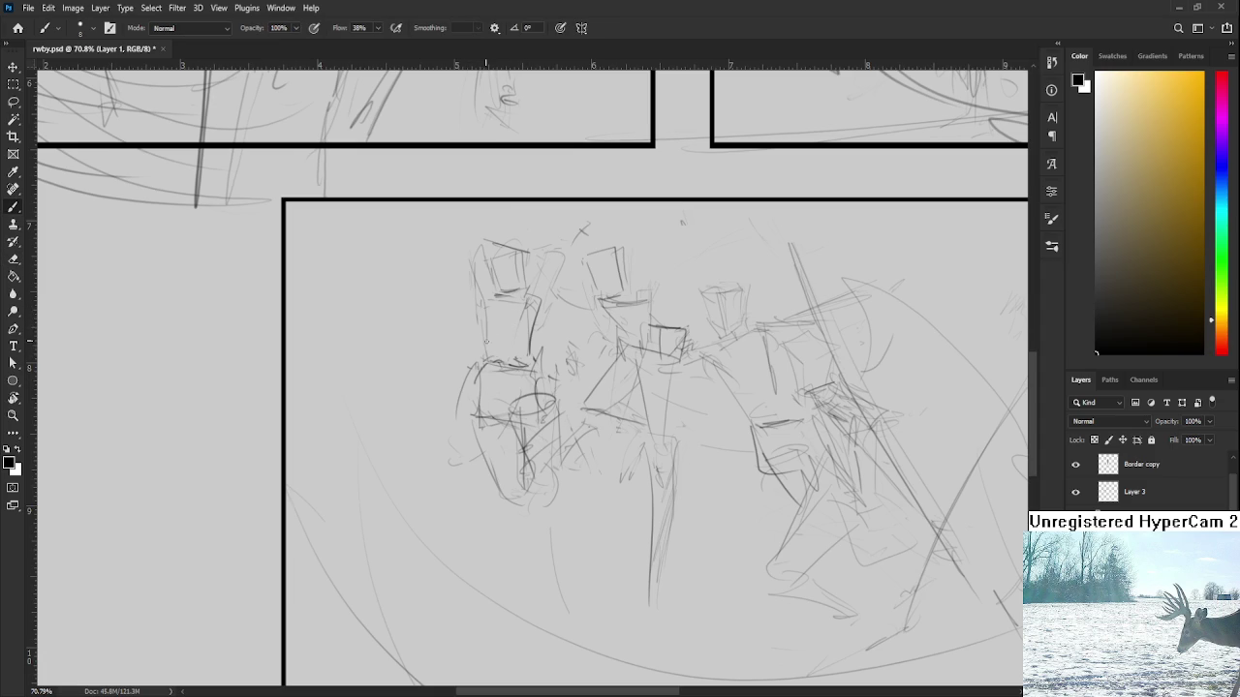
# Add a short stroke and darken the left fighter's head outline
pyautogui.moveTo(520, 347)
pyautogui.mouseDown()
pyautogui.moveTo(535, 323)
pyautogui.moveTo(493, 311)
pyautogui.moveTo(521, 301)
pyautogui.moveTo(493, 251)
pyautogui.mouseUp()
pyautogui.moveTo(479, 296); pyautogui.dragTo(477, 246)
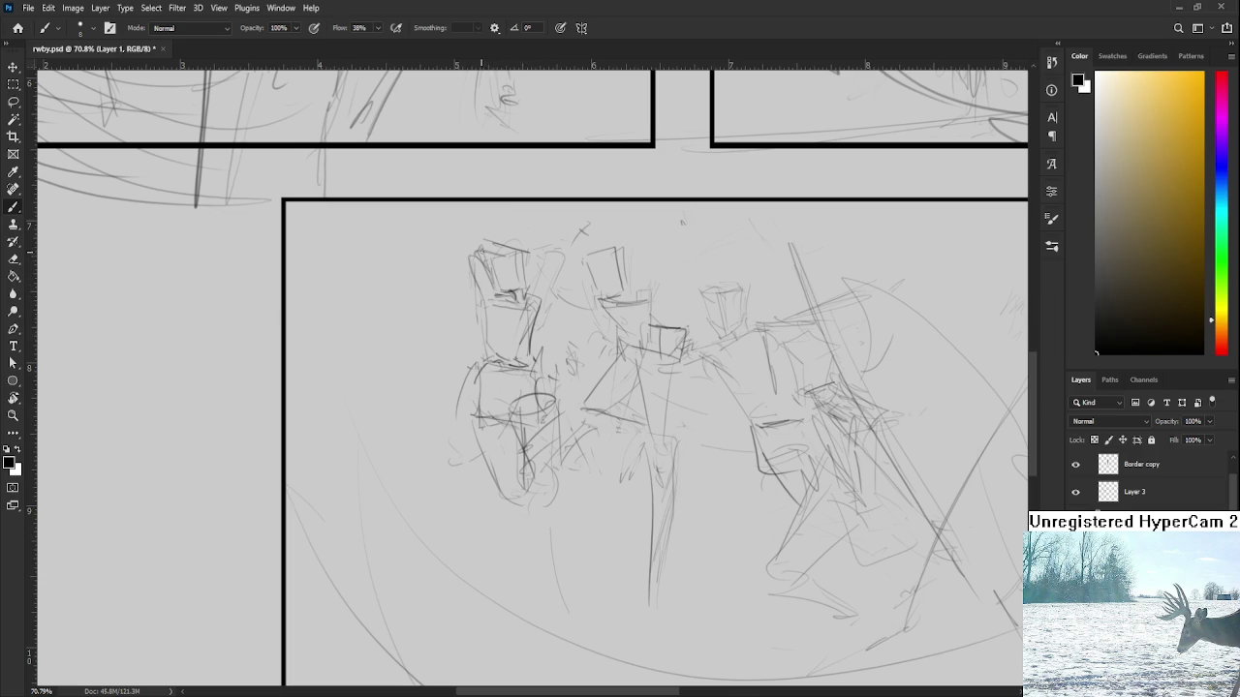
pyautogui.scroll(-4, 545, 265)
pyautogui.scroll(-1, 523, 320)
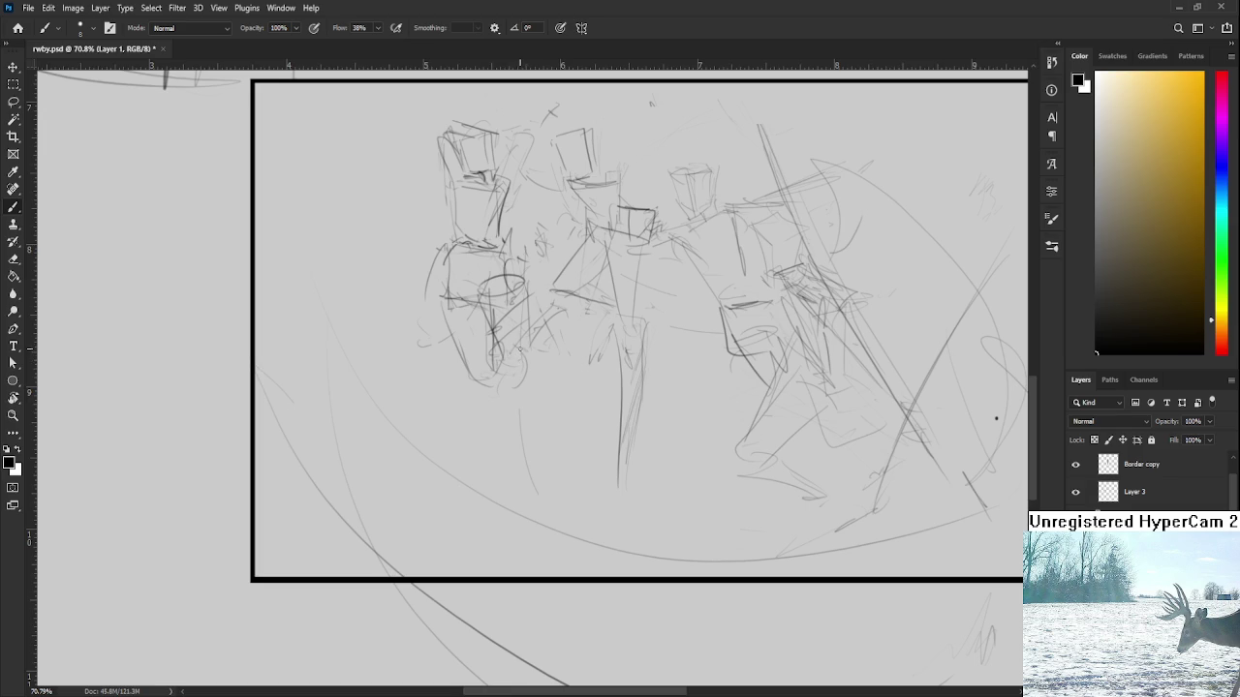
# Erase the torso ellipse and try darker torso and leg strokes, undoing them
pyautogui.press('e')
pyautogui.moveTo(487, 297)
pyautogui.mouseDown()
pyautogui.moveTo(503, 286)
pyautogui.moveTo(502, 359)
pyautogui.mouseUp()
pyautogui.press('b')
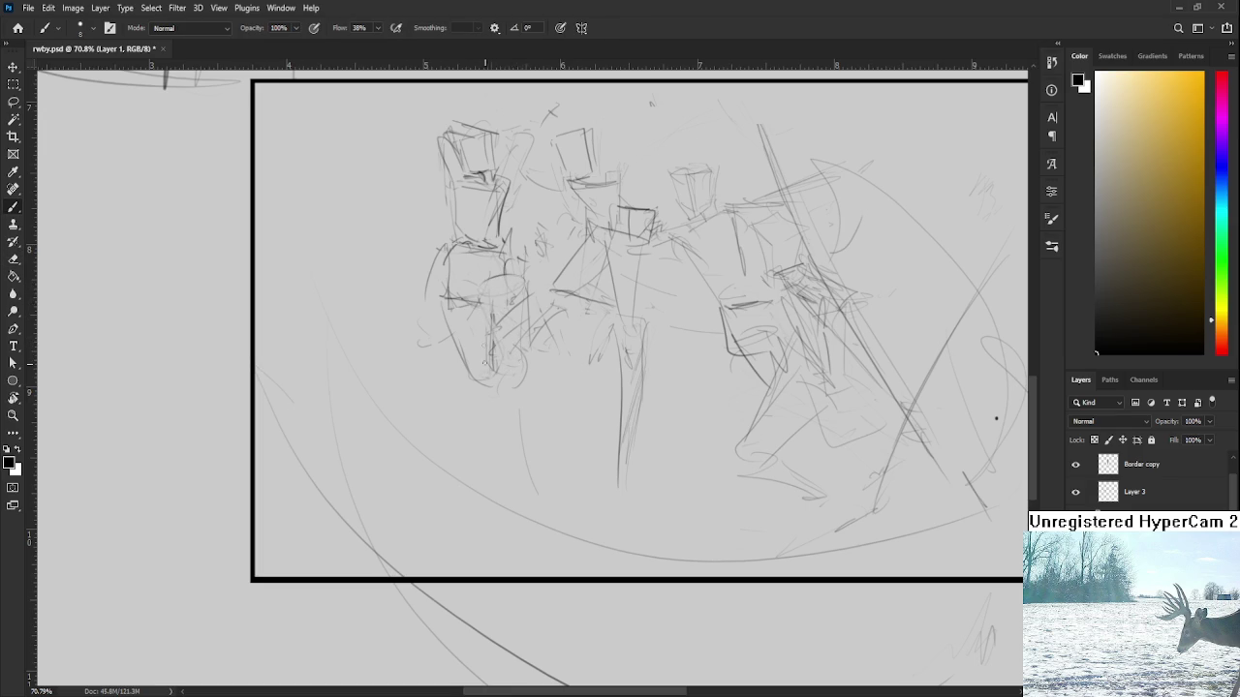
pyautogui.moveTo(506, 261)
pyautogui.mouseDown()
pyautogui.moveTo(447, 291)
pyautogui.moveTo(498, 374)
pyautogui.mouseUp()
pyautogui.moveTo(482, 318); pyautogui.dragTo(514, 370)
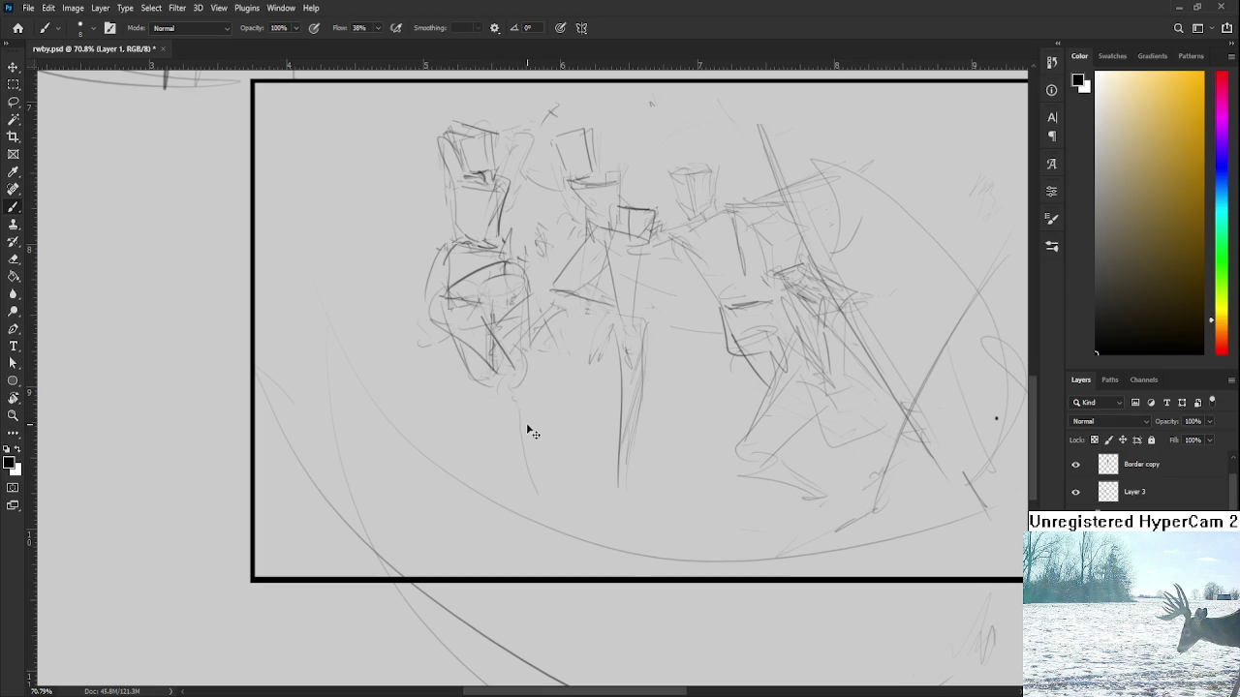
pyautogui.hotkey('ctrl', 'z')
pyautogui.hotkey('ctrl', 'z')
pyautogui.hotkey('ctrl', 'z')
pyautogui.hotkey('ctrl', 'z')
pyautogui.hotkey('ctrl', 'z')
pyautogui.hotkey('ctrl', 'z')
pyautogui.hotkey('ctrl', 'z')
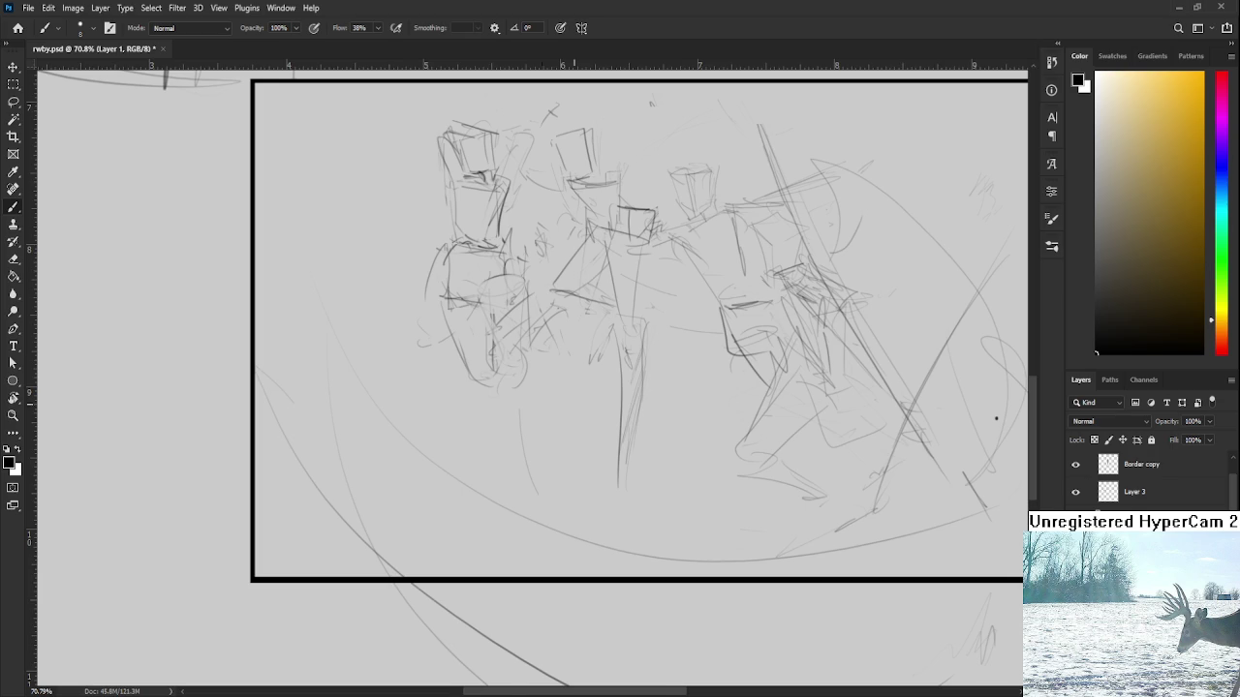
# Erase the old lines around the left fighter's face
pyautogui.scroll(1, 498, 330)
pyautogui.scroll(1, 410, 291)
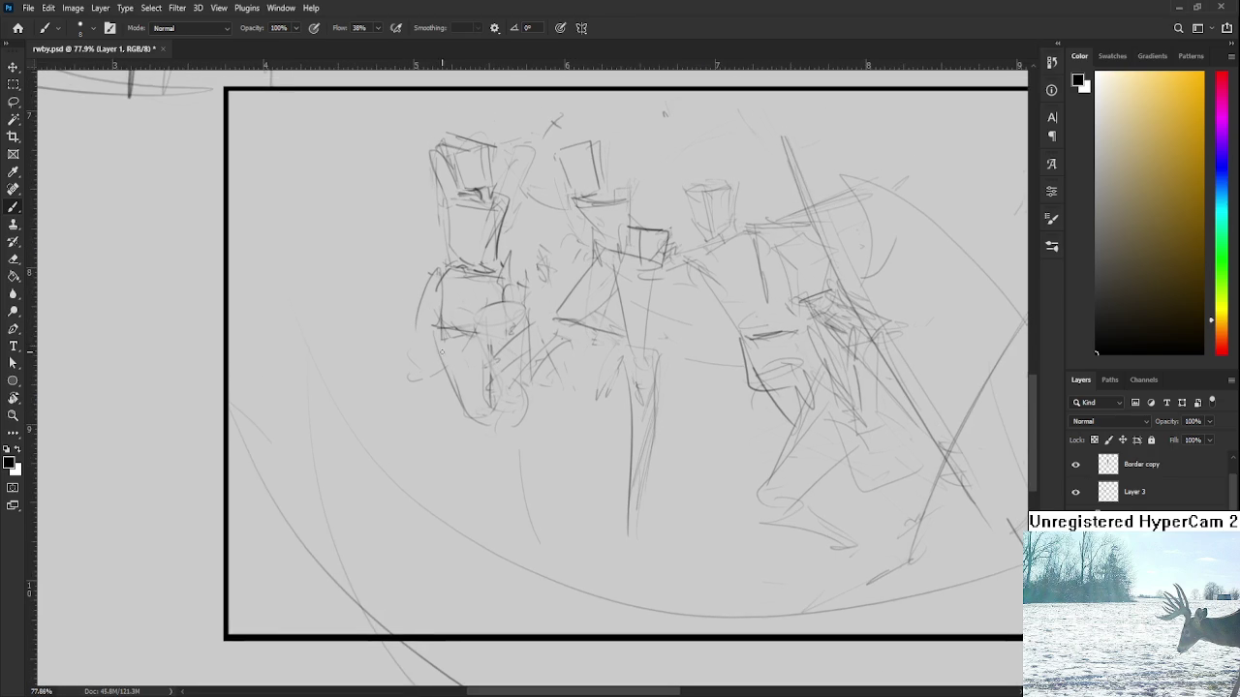
pyautogui.press('e')
pyautogui.moveTo(487, 326)
pyautogui.mouseDown()
pyautogui.moveTo(524, 387)
pyautogui.moveTo(494, 406)
pyautogui.mouseUp()
pyautogui.moveTo(494, 349)
pyautogui.mouseDown()
pyautogui.moveTo(518, 319)
pyautogui.moveTo(450, 322)
pyautogui.mouseUp()
pyautogui.press('b')
# Redraw the fighter's head and right side, adding a limb and an extended leg to the left
pyautogui.moveTo(511, 285); pyautogui.dragTo(503, 341)
pyautogui.moveTo(512, 283)
pyautogui.mouseDown()
pyautogui.moveTo(438, 281)
pyautogui.moveTo(500, 412)
pyautogui.mouseUp()
pyautogui.moveTo(421, 308); pyautogui.dragTo(473, 329)
pyautogui.moveTo(504, 339)
pyautogui.mouseDown()
pyautogui.moveTo(520, 440)
pyautogui.moveTo(521, 418)
pyautogui.mouseUp()
pyautogui.moveTo(533, 395)
pyautogui.mouseDown()
pyautogui.moveTo(539, 428)
pyautogui.moveTo(537, 405)
pyautogui.mouseUp()
pyautogui.moveTo(436, 368); pyautogui.dragTo(446, 379)
pyautogui.moveTo(432, 302); pyautogui.dragTo(388, 345)
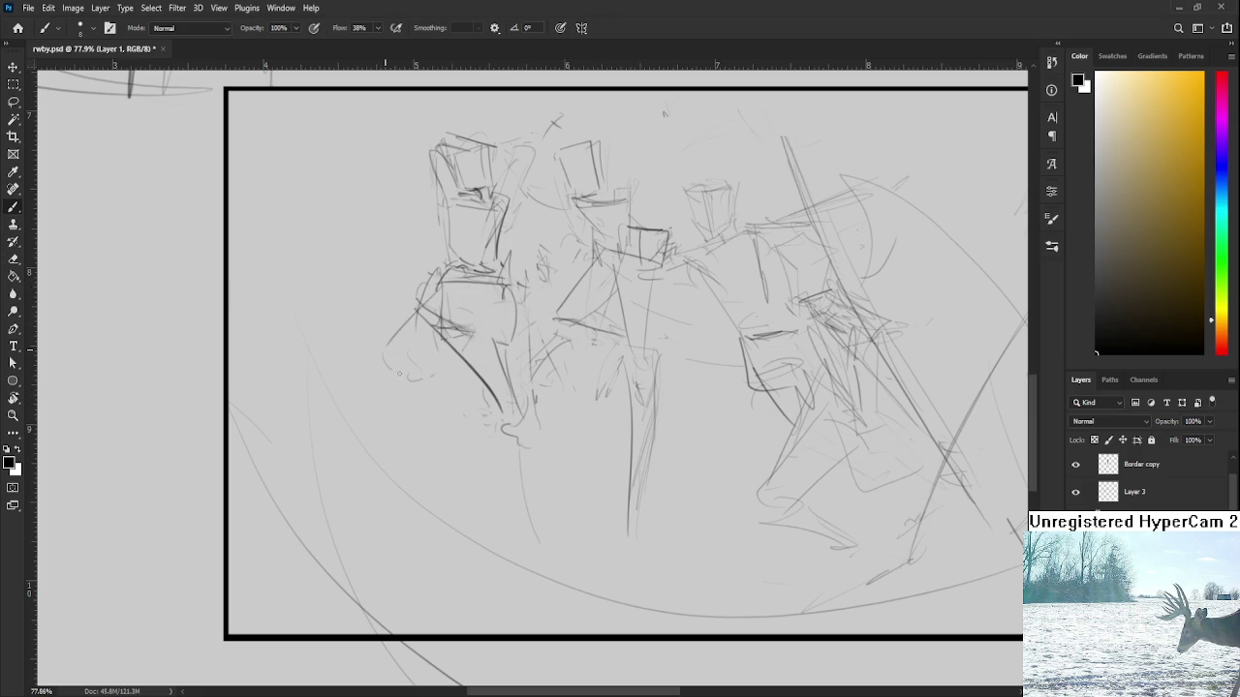
pyautogui.moveTo(418, 299)
pyautogui.mouseDown()
pyautogui.moveTo(380, 359)
pyautogui.moveTo(457, 351)
pyautogui.moveTo(390, 445)
pyautogui.mouseUp()
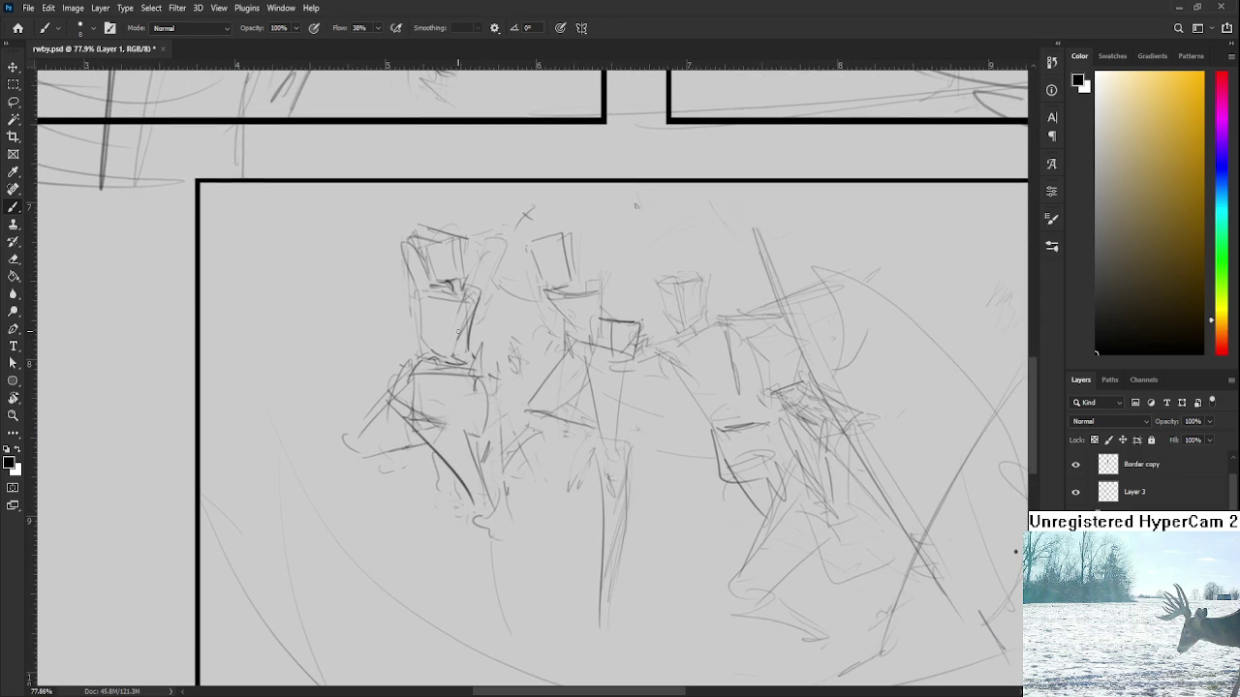
# Lasso the left fighter's head and enlarge it to about 101%, discarding a skewed tilt
pyautogui.press('l')
pyautogui.moveTo(486, 350); pyautogui.dragTo(503, 203)
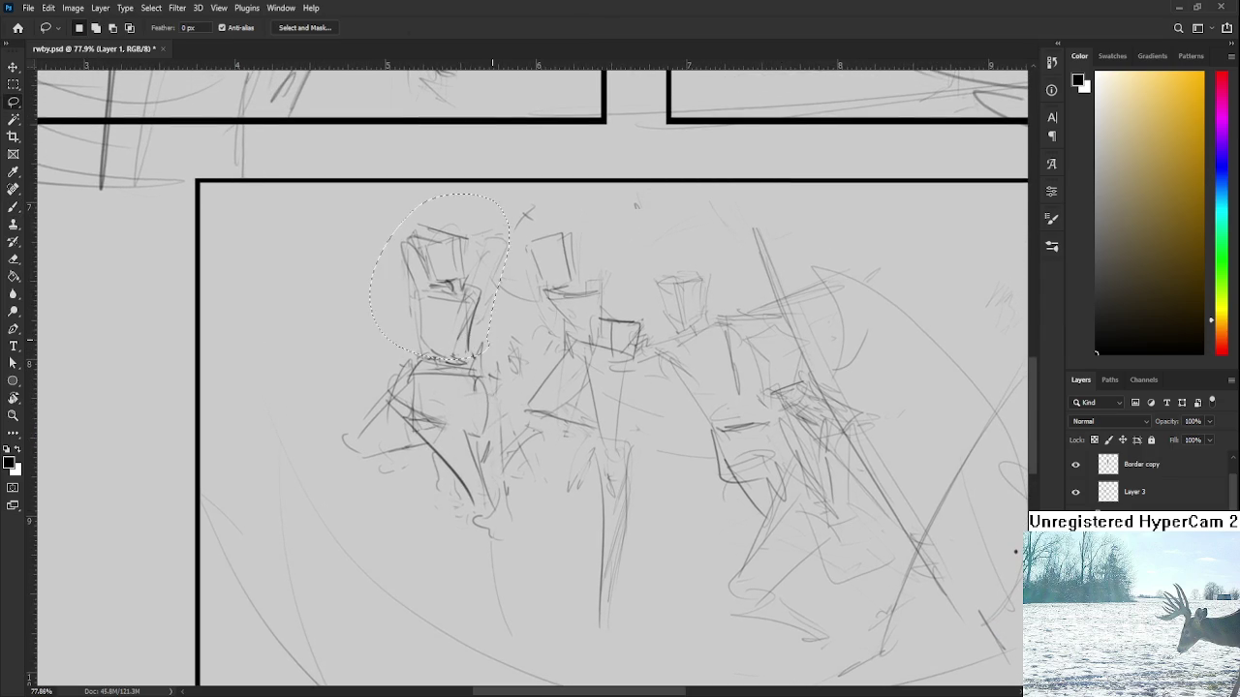
pyautogui.hotkey('ctrl', 't')
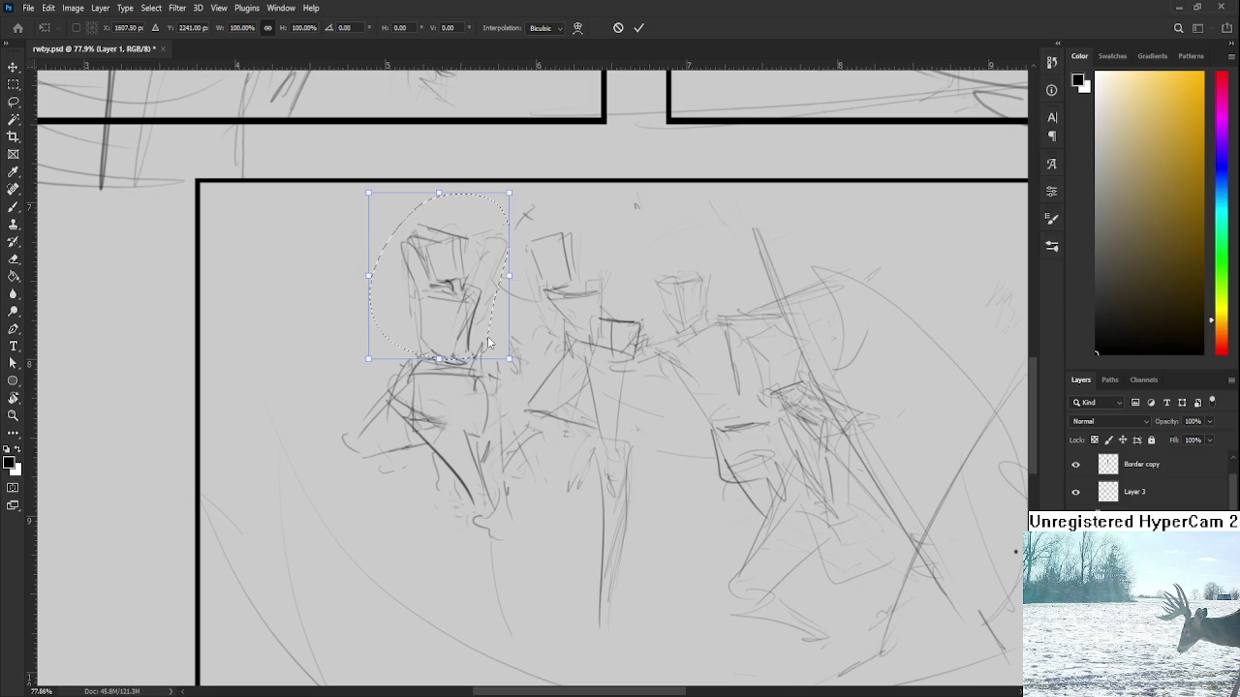
pyautogui.moveTo(368, 194); pyautogui.dragTo(366, 213)
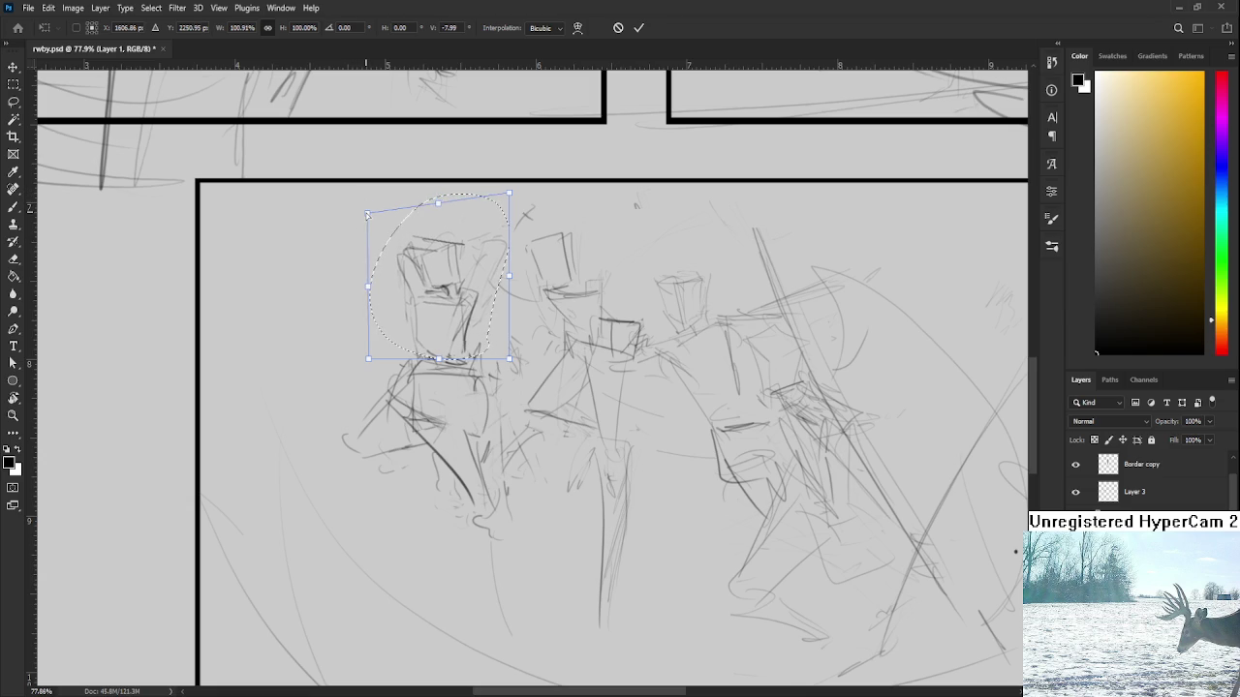
pyautogui.moveTo(508, 278); pyautogui.dragTo(504, 281)
pyautogui.press('Escape')
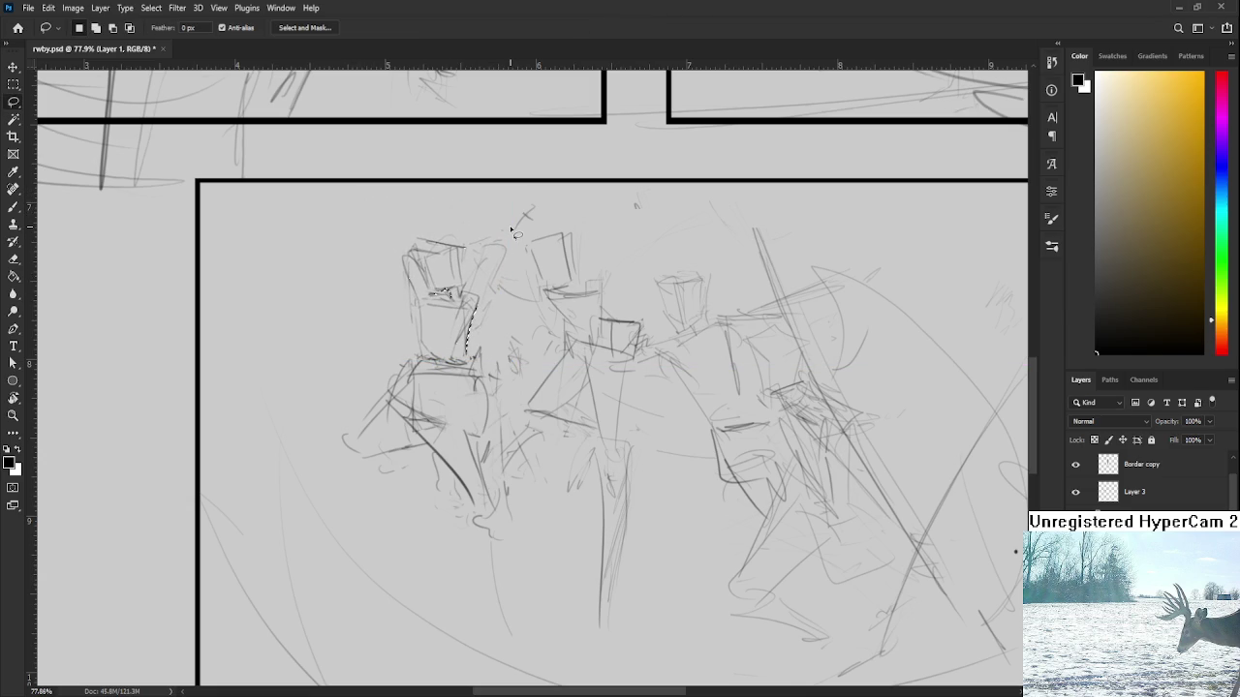
pyautogui.hotkey('ctrl', 't')
pyautogui.moveTo(513, 208); pyautogui.dragTo(515, 205)
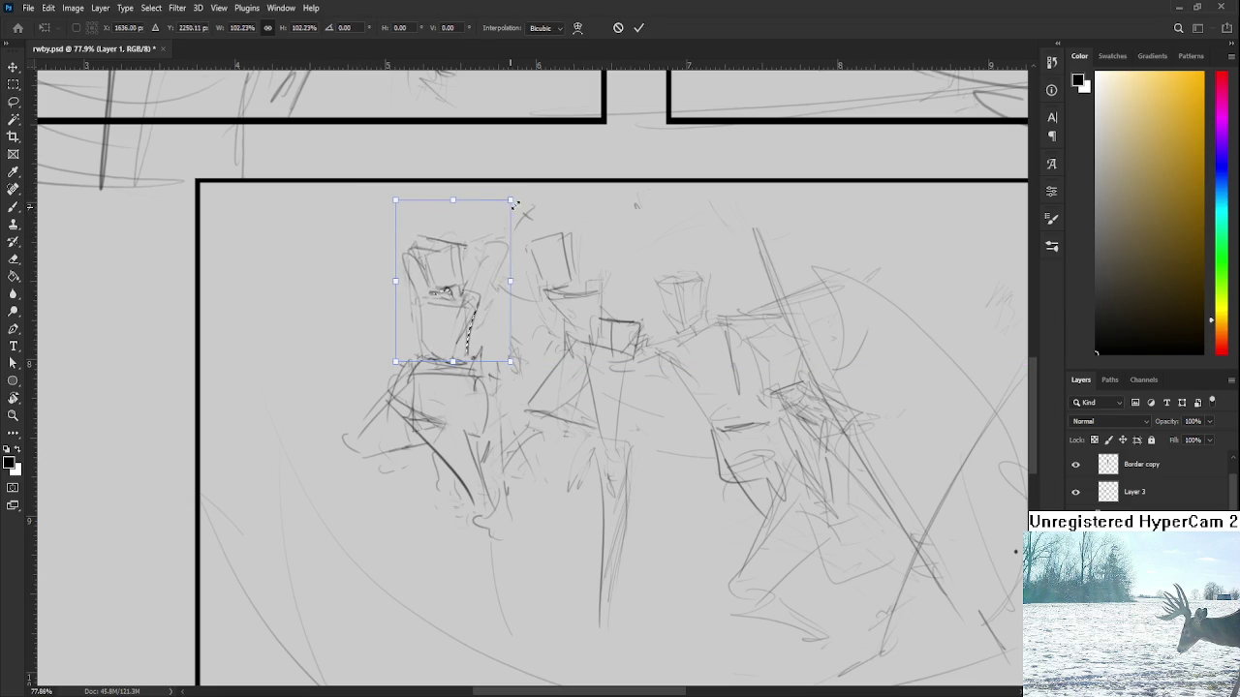
pyautogui.press('Return')
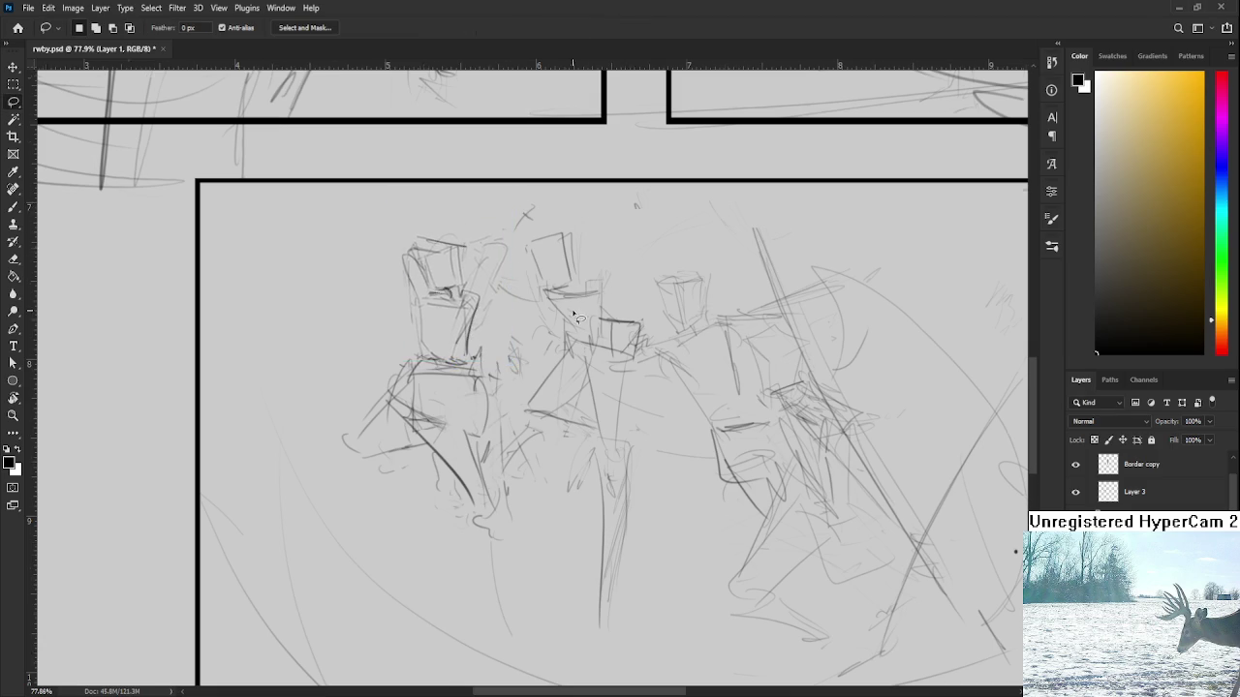
pyautogui.scroll(-5, 509, 340)
# Select the two left fighters, shrink them to about 92% and nudge them up-right
pyautogui.moveTo(523, 385)
pyautogui.mouseDown()
pyautogui.moveTo(521, 197)
pyautogui.moveTo(548, 231)
pyautogui.mouseUp()
pyautogui.moveTo(445, 186)
pyautogui.mouseDown()
pyautogui.moveTo(363, 304)
pyautogui.moveTo(527, 233)
pyautogui.mouseUp()
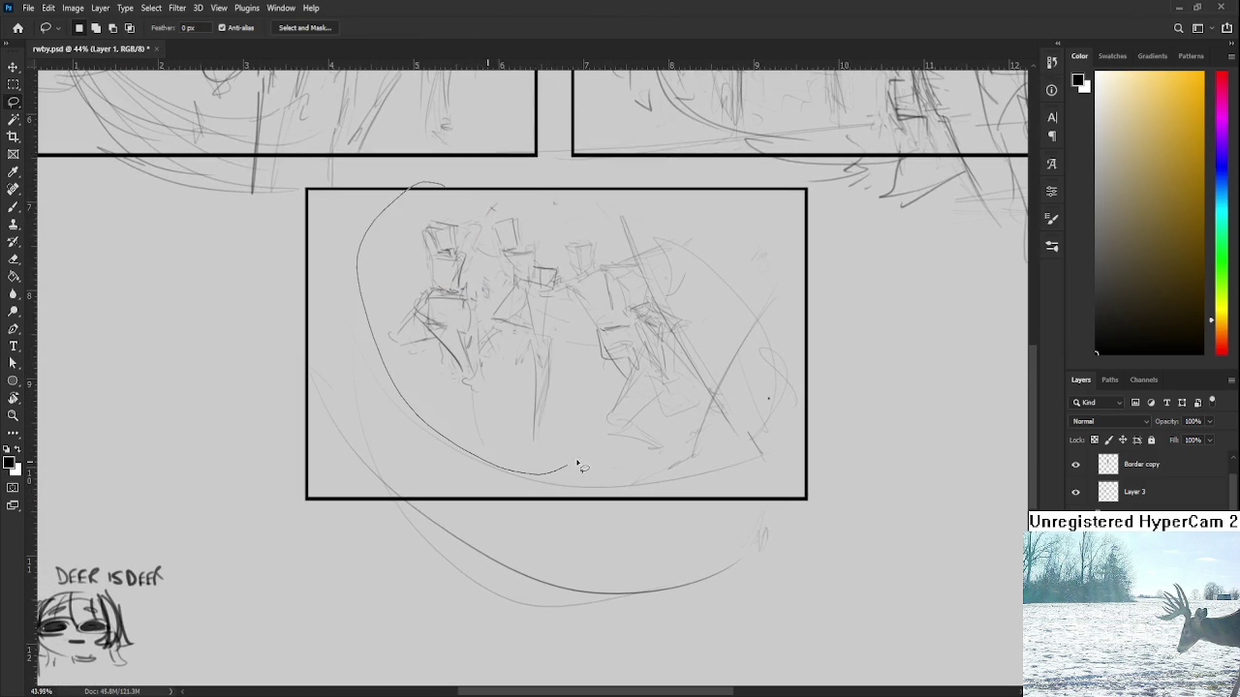
pyautogui.hotkey('ctrl', 't')
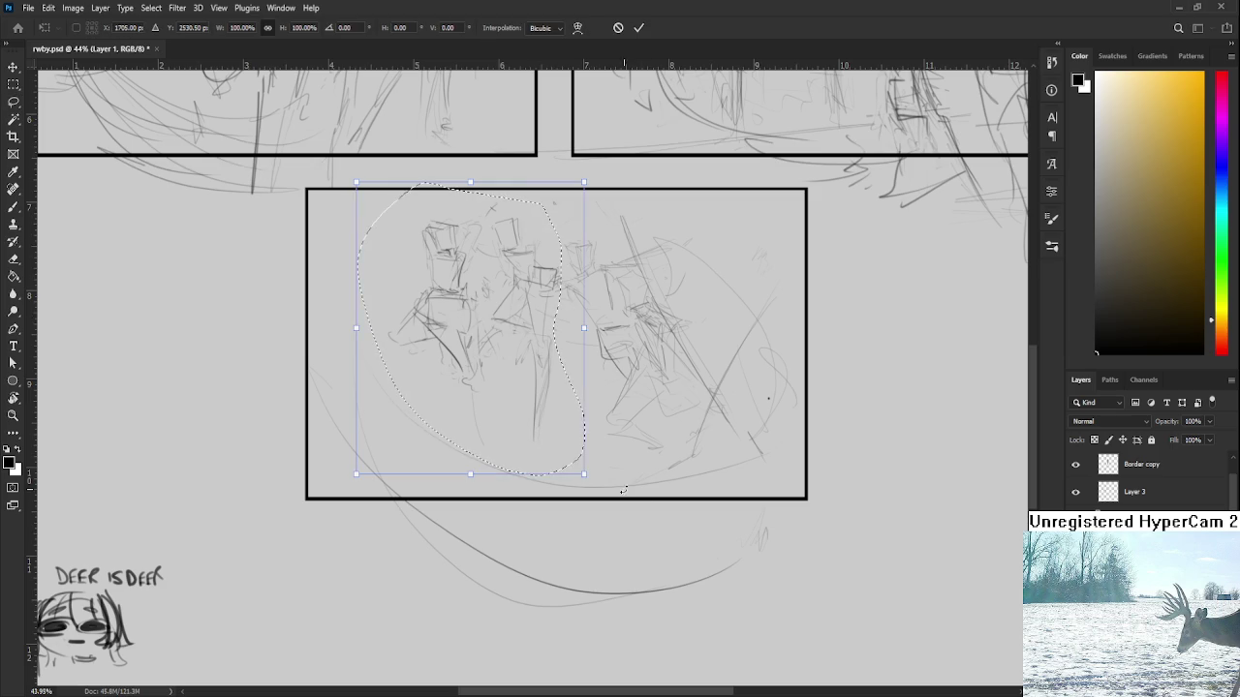
pyautogui.moveTo(585, 475); pyautogui.dragTo(574, 453)
pyautogui.moveTo(543, 411); pyautogui.dragTo(545, 408)
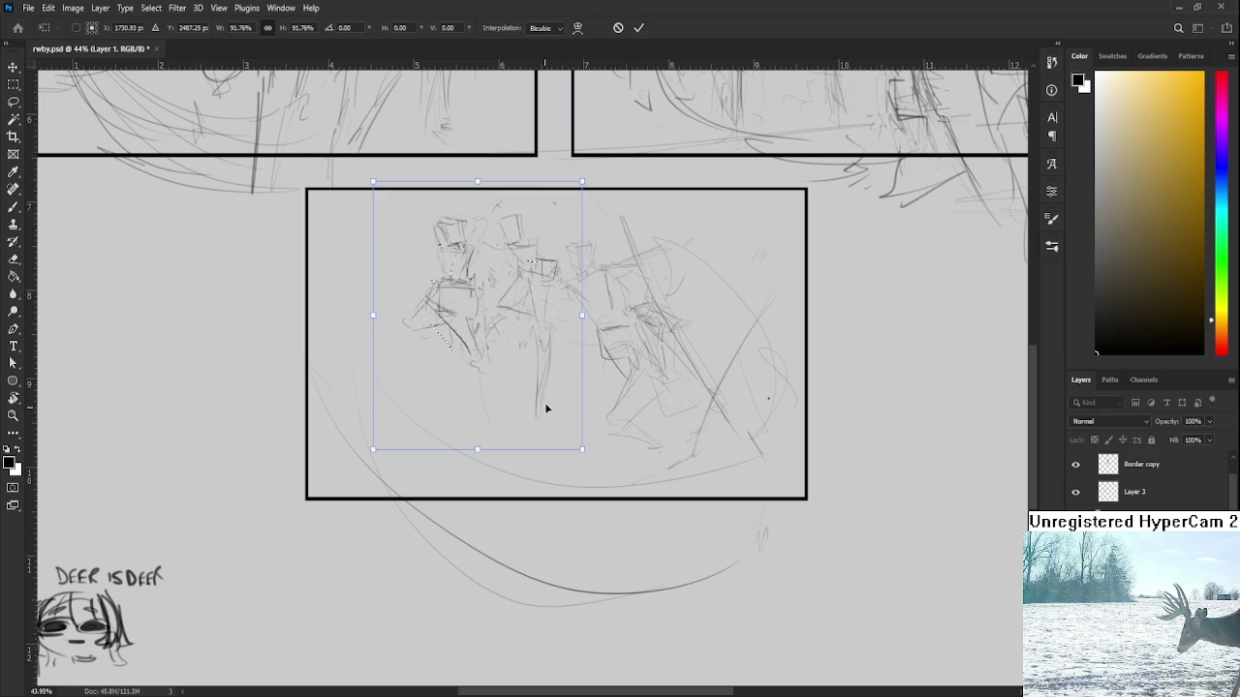
pyautogui.press('Return')
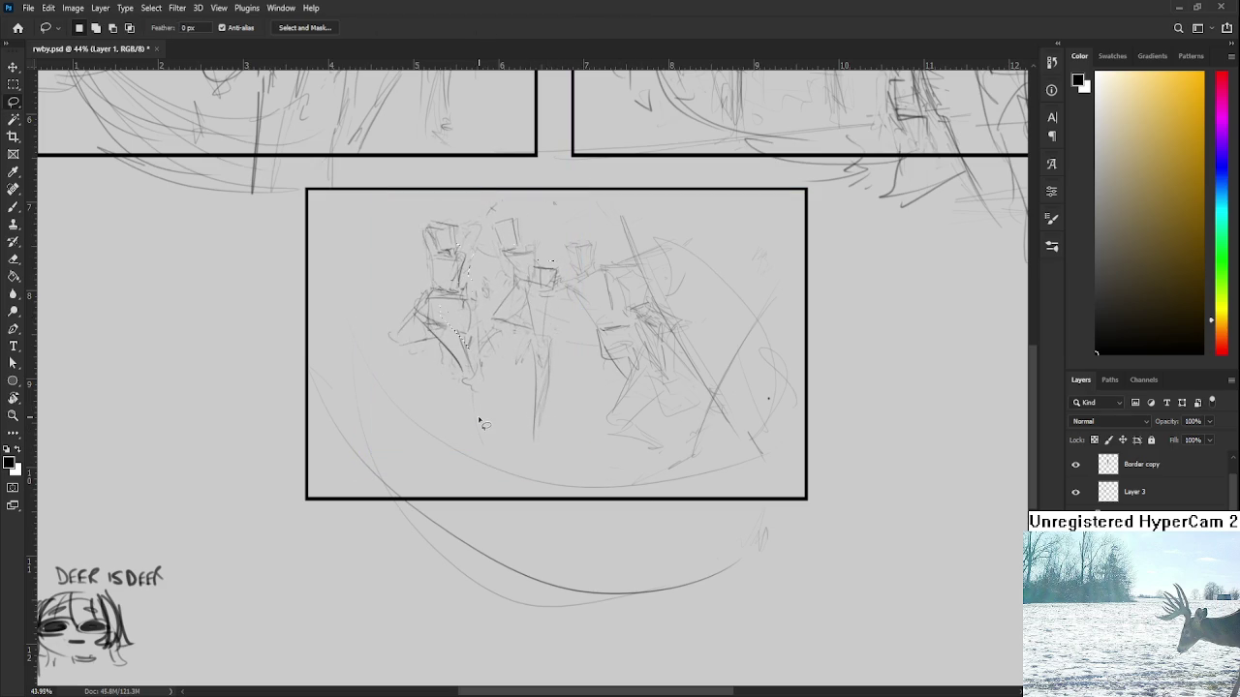
# Shrink the leftmost fighter to about 95% and shift it slightly
pyautogui.moveTo(380, 264)
pyautogui.mouseDown()
pyautogui.moveTo(481, 194)
pyautogui.moveTo(379, 320)
pyautogui.mouseUp()
pyautogui.hotkey('ctrl', 't')
pyautogui.moveTo(377, 408); pyautogui.dragTo(379, 392)
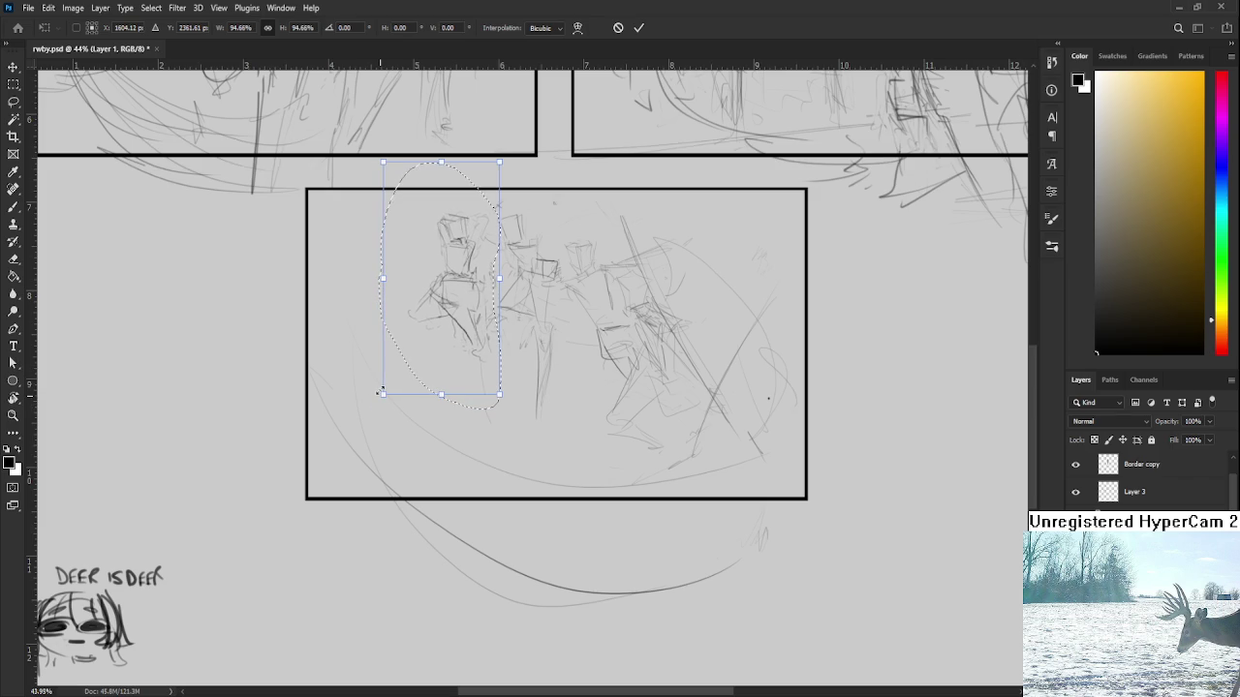
pyautogui.press('Return')
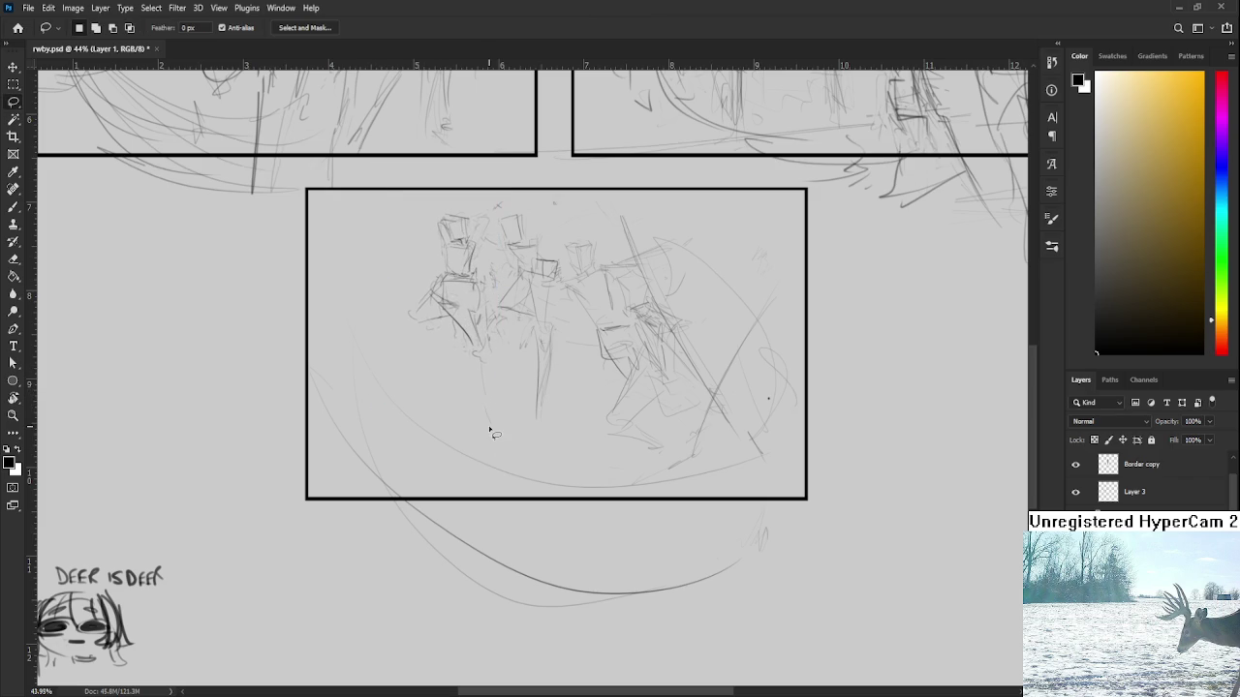
pyautogui.hotkey('ctrl', 't')
pyautogui.moveTo(495, 384); pyautogui.dragTo(464, 332)
pyautogui.press('Return')
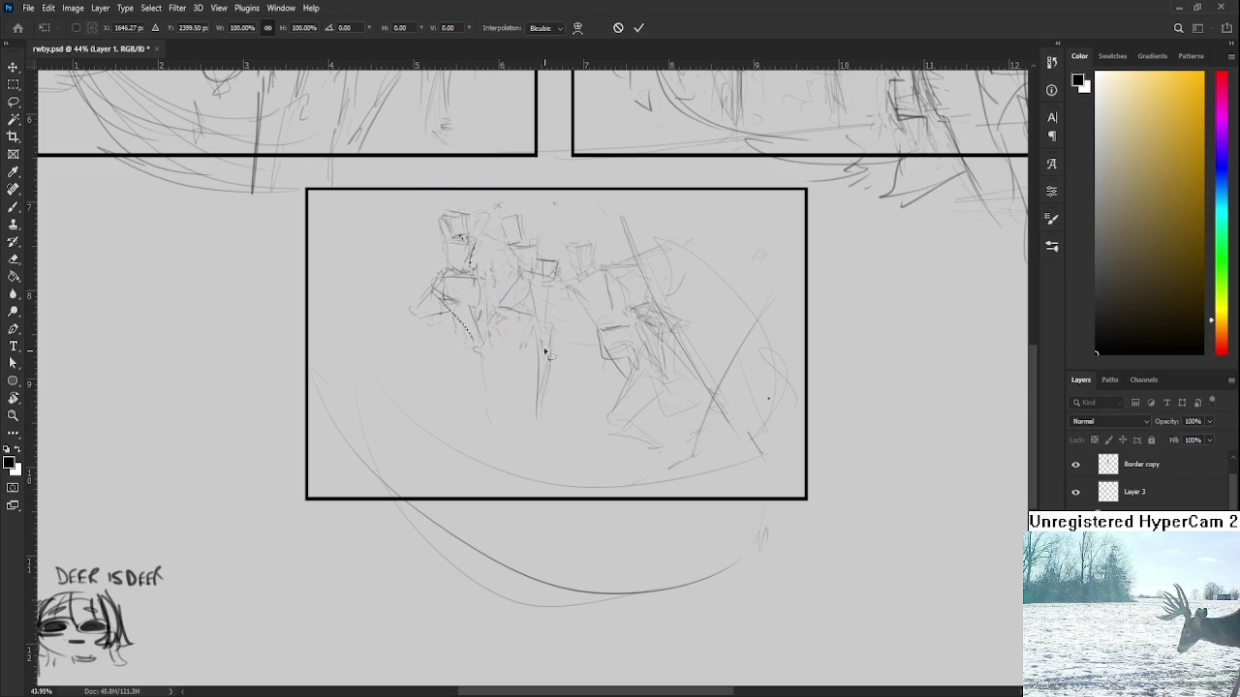
# Select and commit a transform on the middle fighter, then view the upper panels
pyautogui.moveTo(514, 195)
pyautogui.mouseDown()
pyautogui.moveTo(539, 461)
pyautogui.moveTo(534, 201)
pyautogui.mouseUp()
pyautogui.hotkey('ctrl', 't')
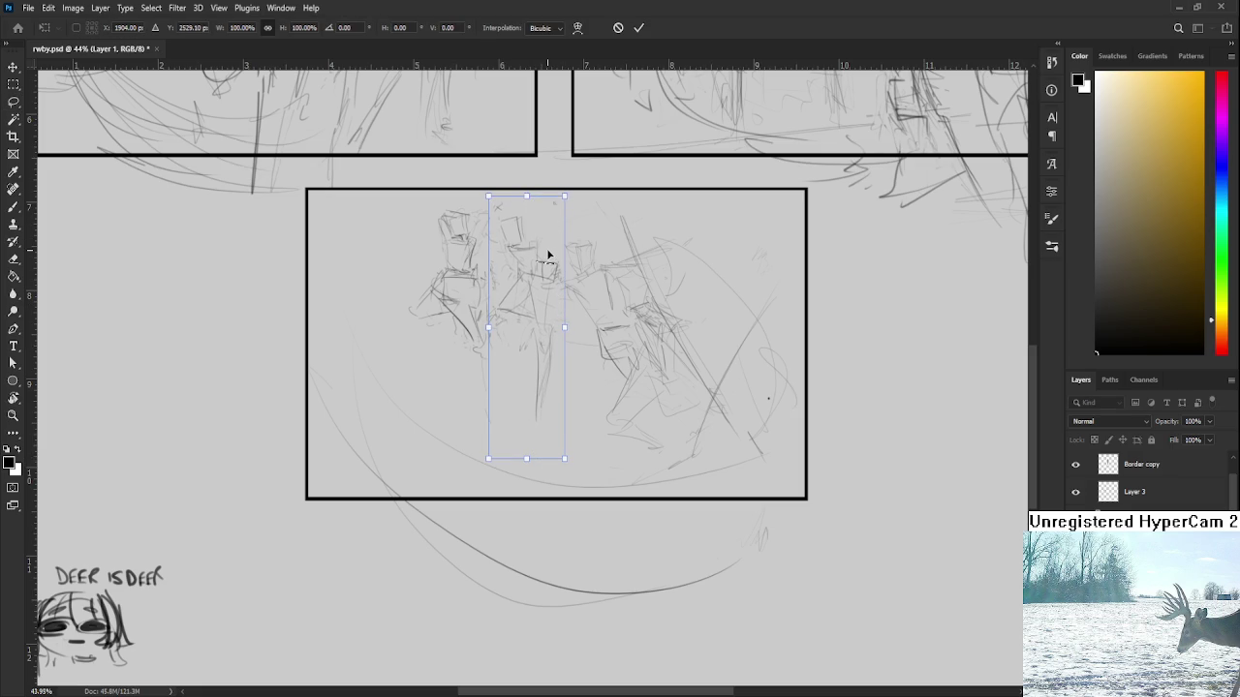
pyautogui.press('Return')
pyautogui.scroll(-1, 603, 245)
pyautogui.moveTo(604, 244); pyautogui.dragTo(644, 346)
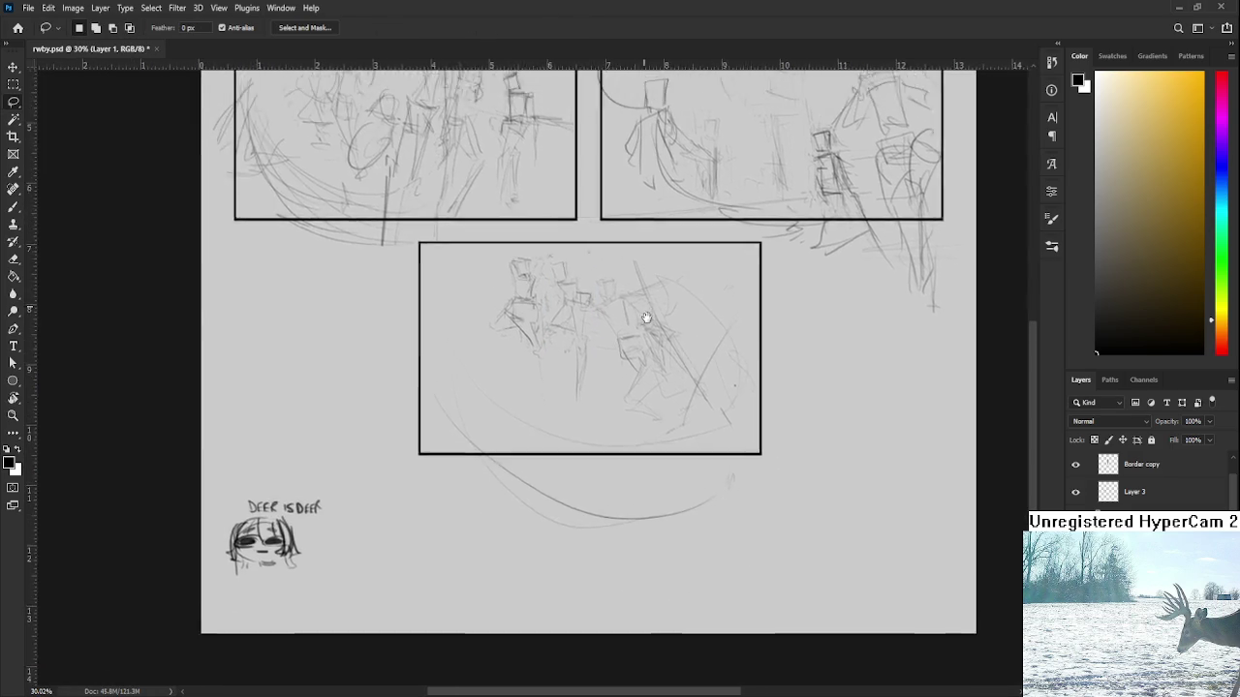
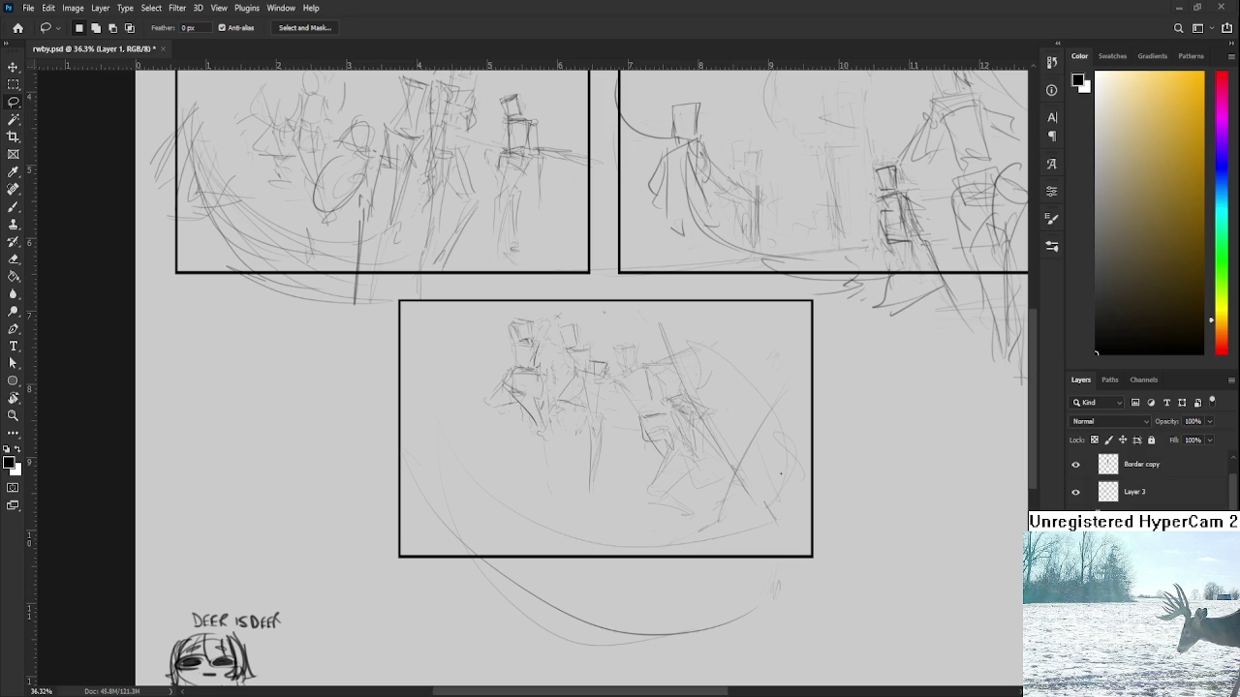
# Scale the 3 copy group's panel and rough sketch down to about 95% and commit
pyautogui.scroll(4, 513, 414)
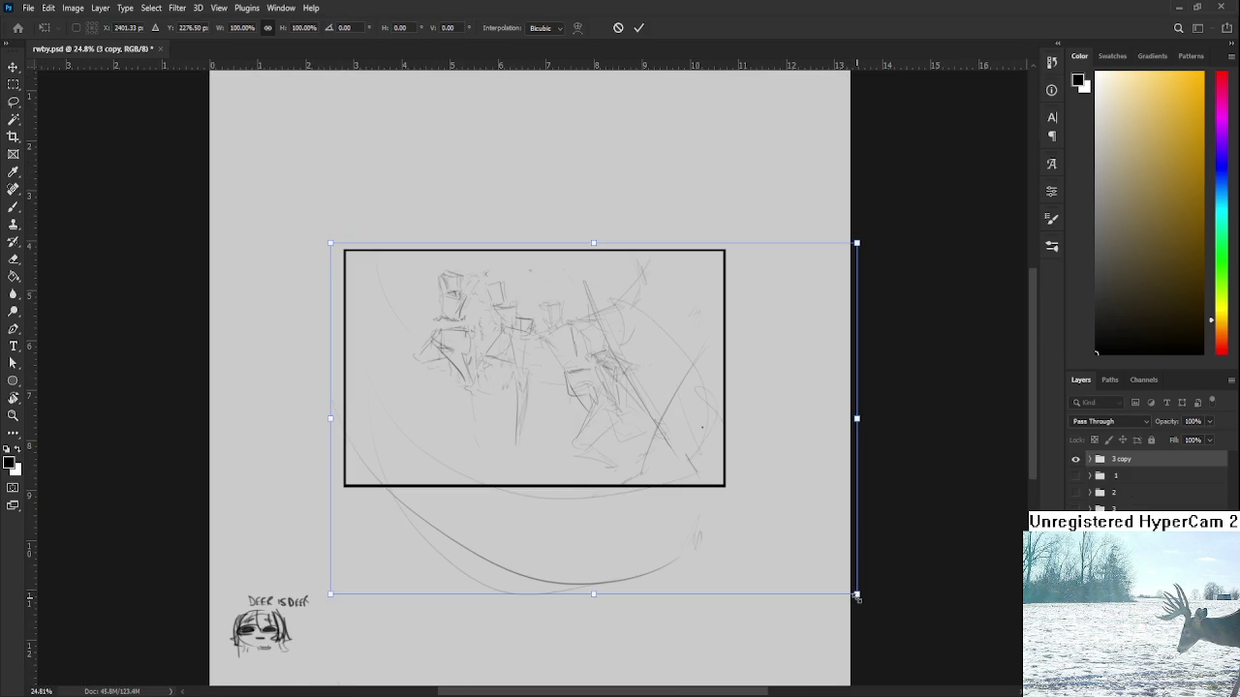
pyautogui.moveTo(856, 595); pyautogui.dragTo(838, 585)
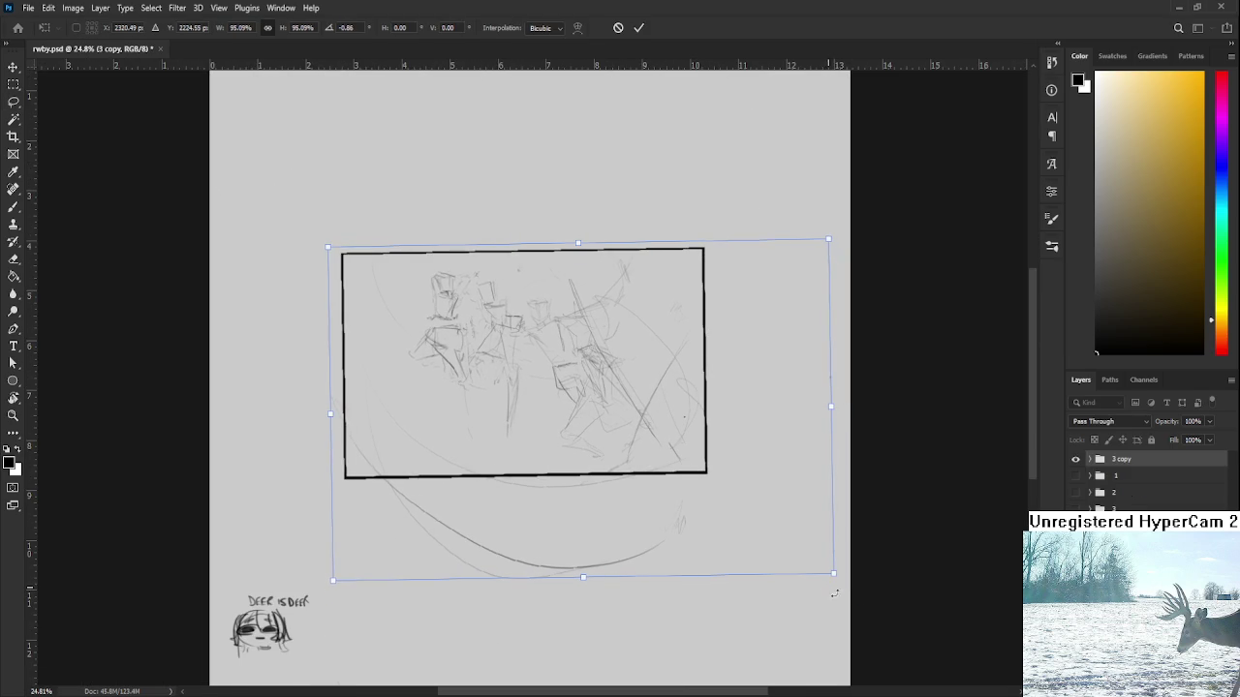
pyautogui.press('Return')
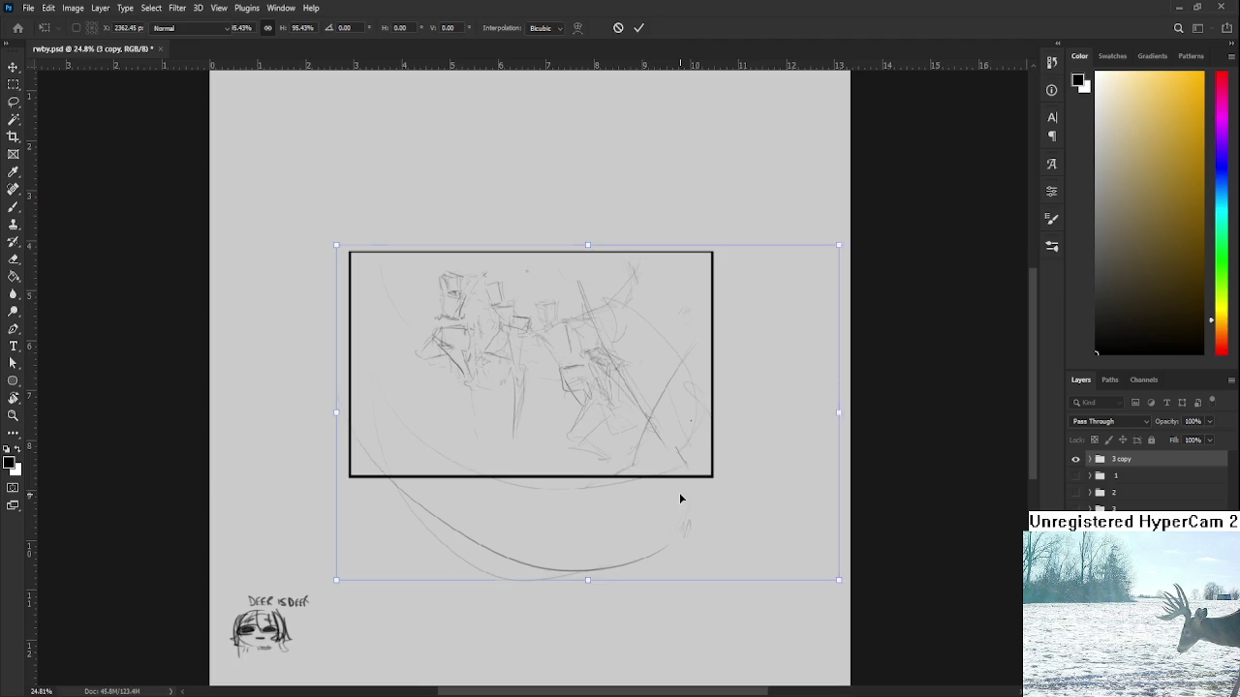
pyautogui.scroll(2, 677, 350)
pyautogui.scroll(2, 677, 350)
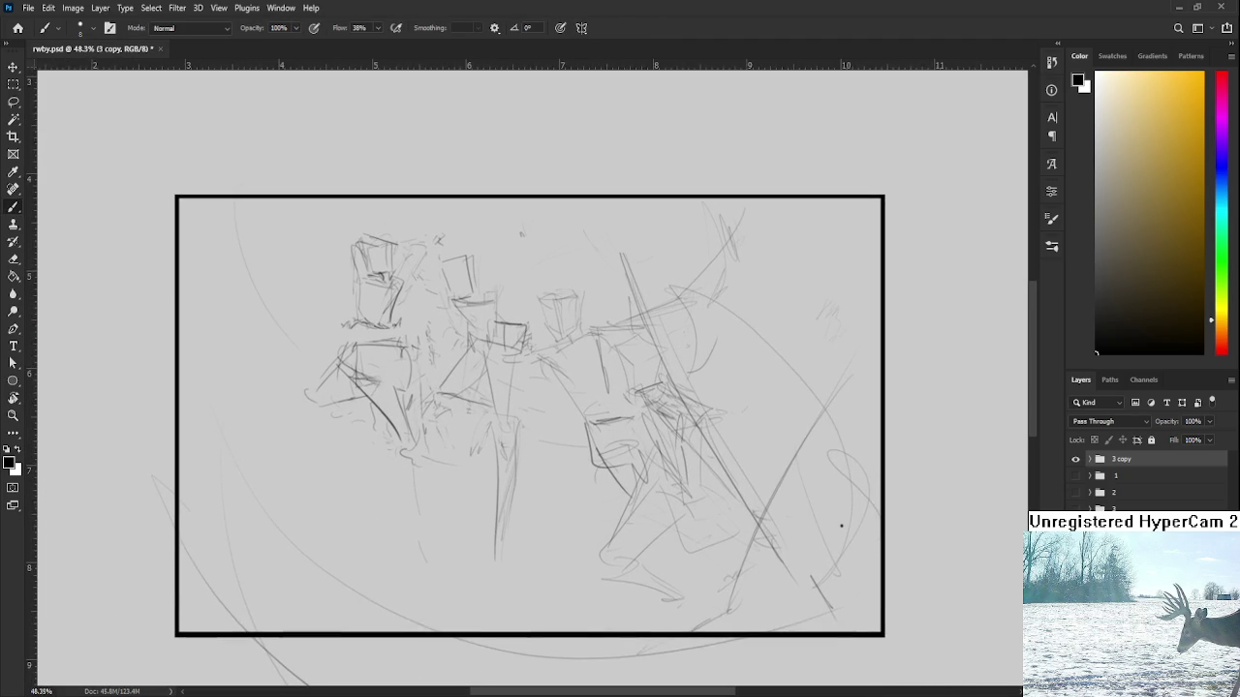
# Lower the rough sketch Layer 1 in the 3 copy group to about 37% opacity
pyautogui.click(1089, 460)
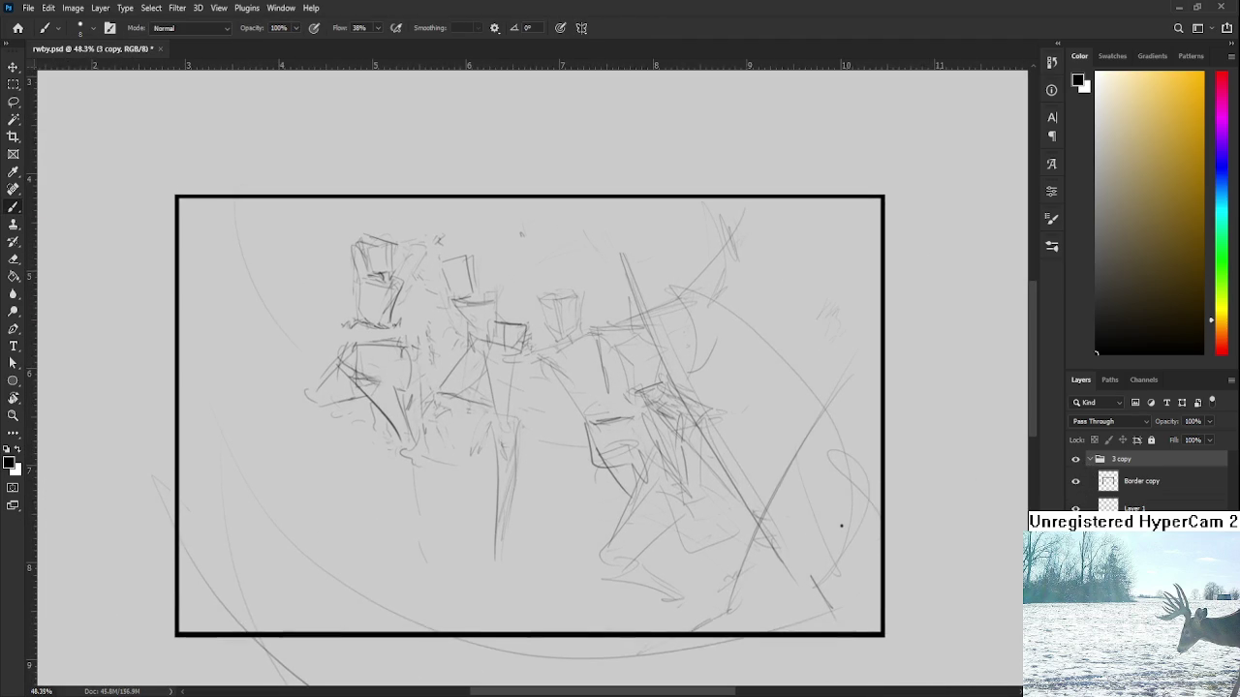
pyautogui.click(1085, 508)
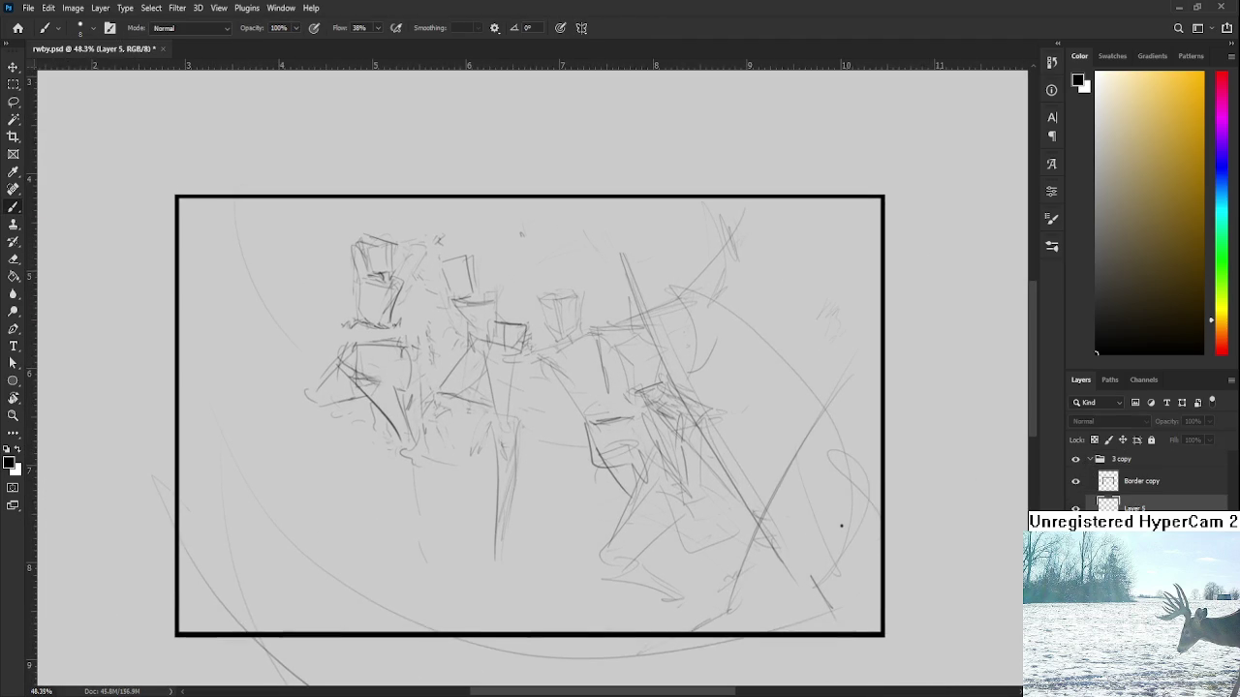
pyautogui.click(1075, 507)
pyautogui.click(1076, 507)
pyautogui.moveTo(907, 512); pyautogui.dragTo(838, 505)
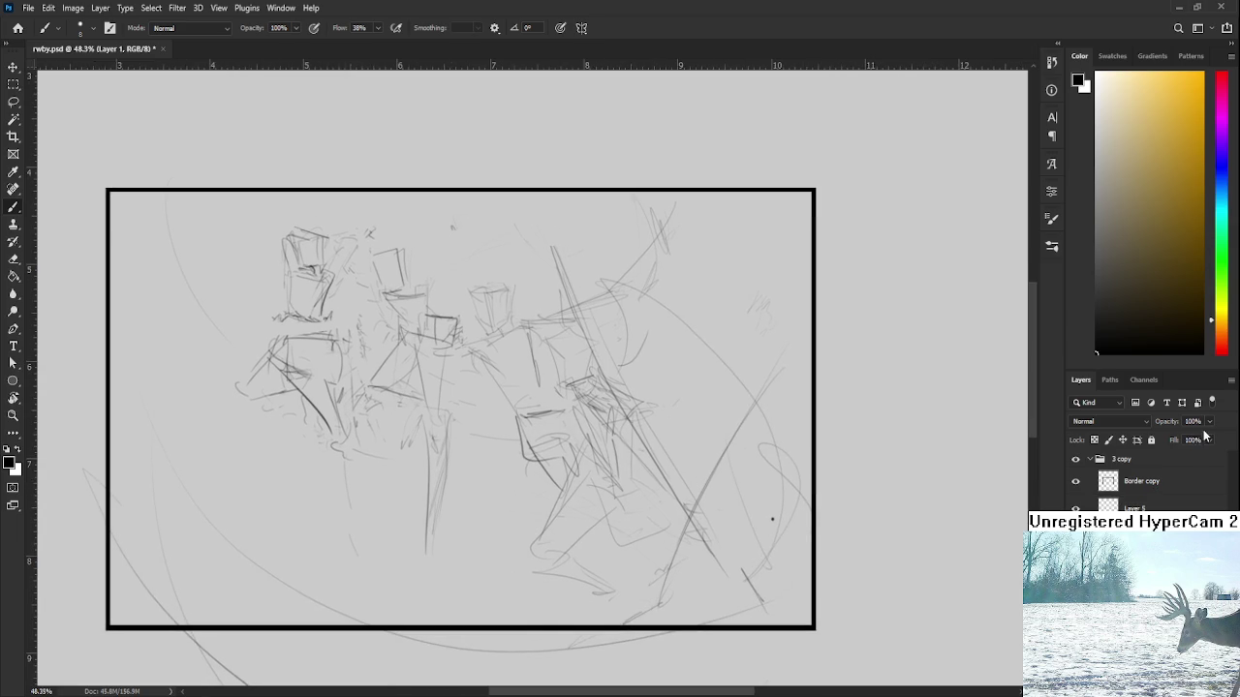
pyautogui.moveTo(1209, 423); pyautogui.dragTo(1174, 441)
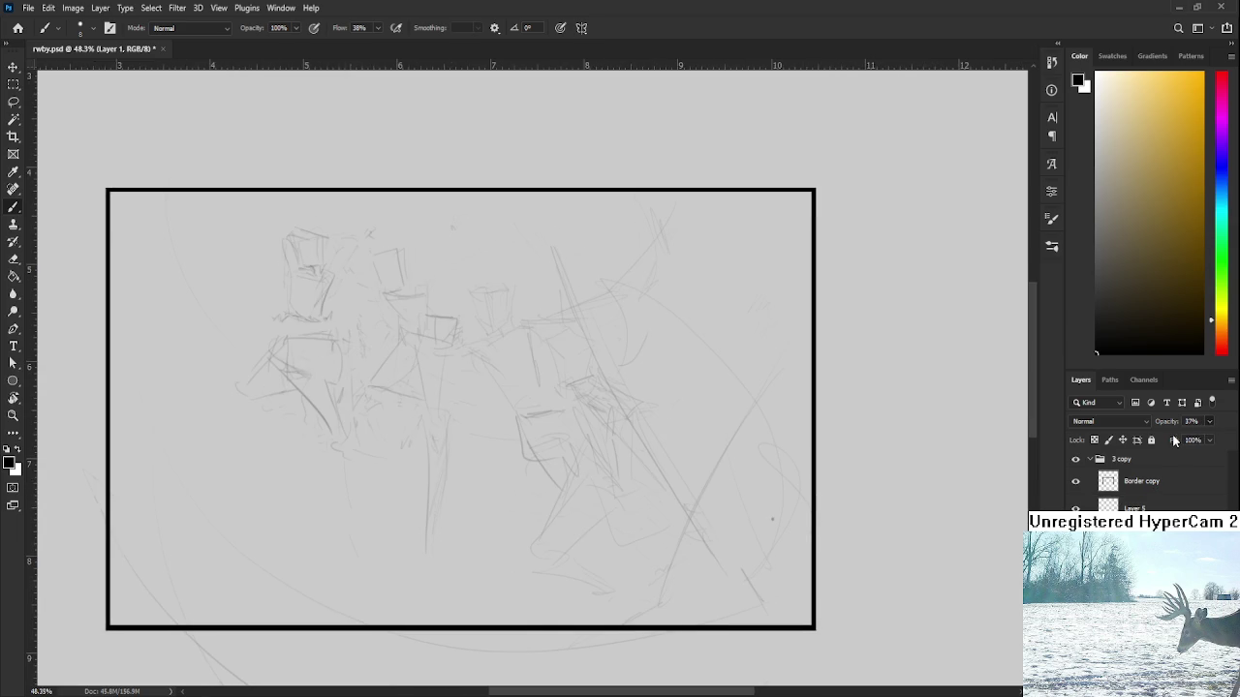
# Make Layer 5 the active layer for new line work
pyautogui.click(1165, 502)
pyautogui.scroll(-1, 480, 411)
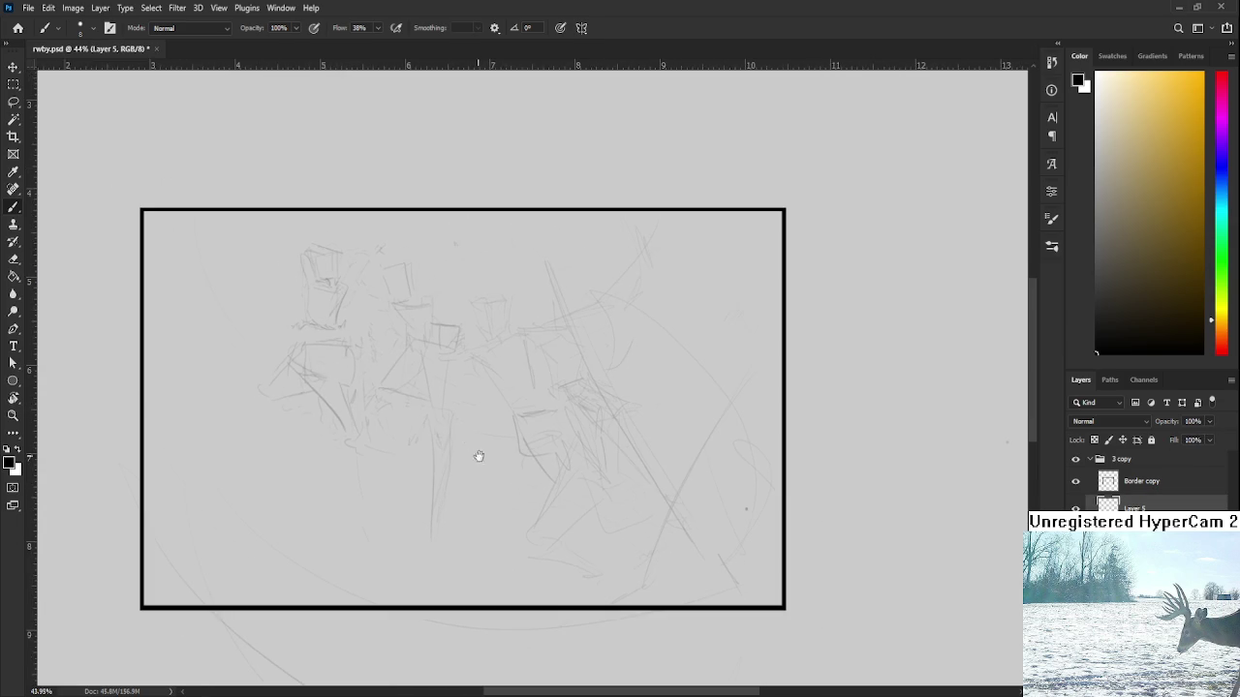
pyautogui.moveTo(516, 477); pyautogui.dragTo(489, 459)
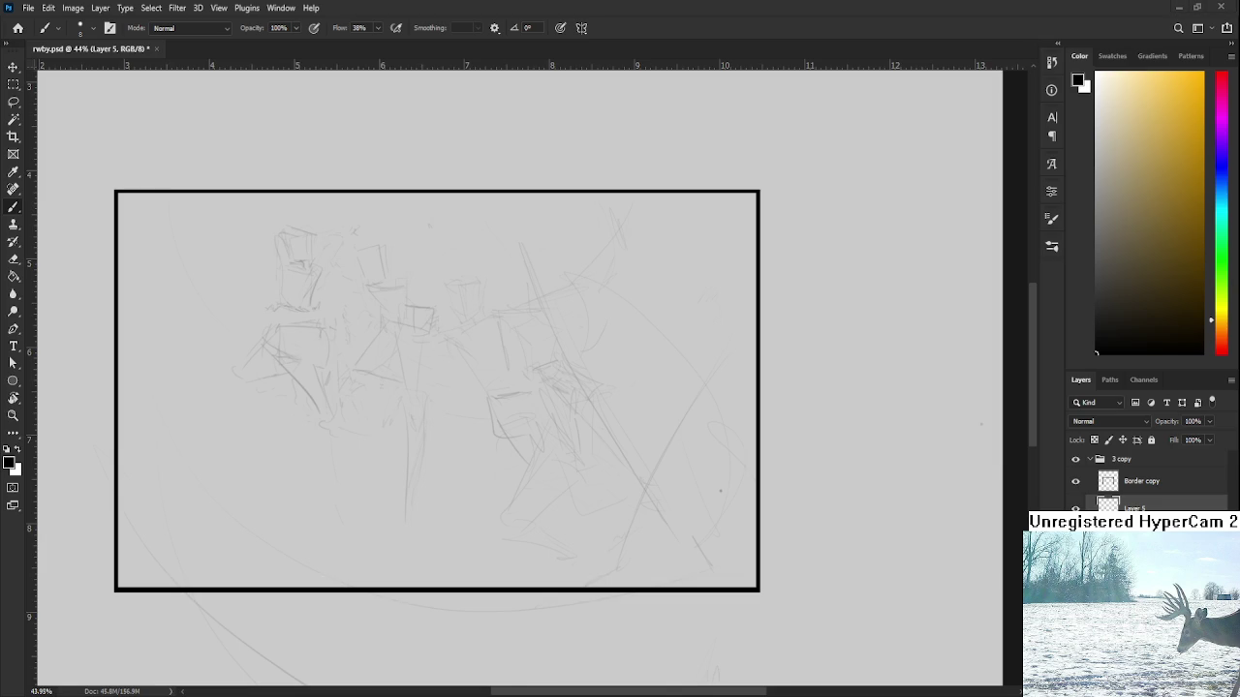
pyautogui.scroll(3, 518, 359)
pyautogui.scroll(3, 518, 358)
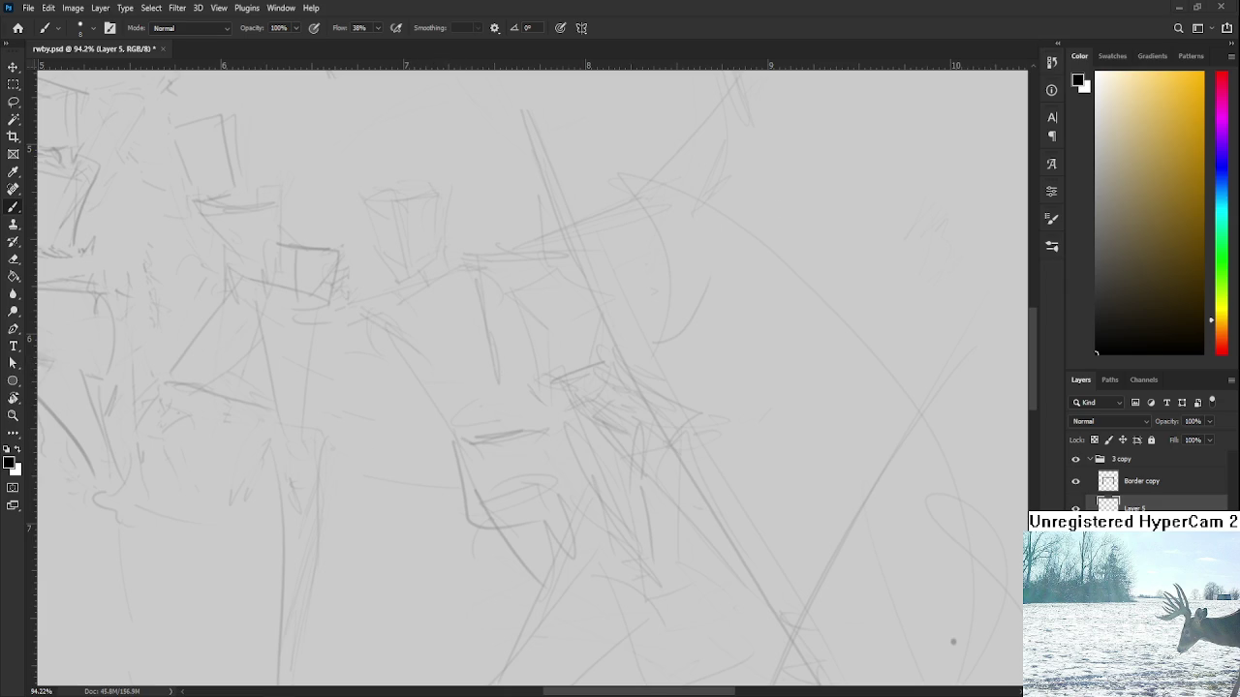
pyautogui.scroll(3, 604, 368)
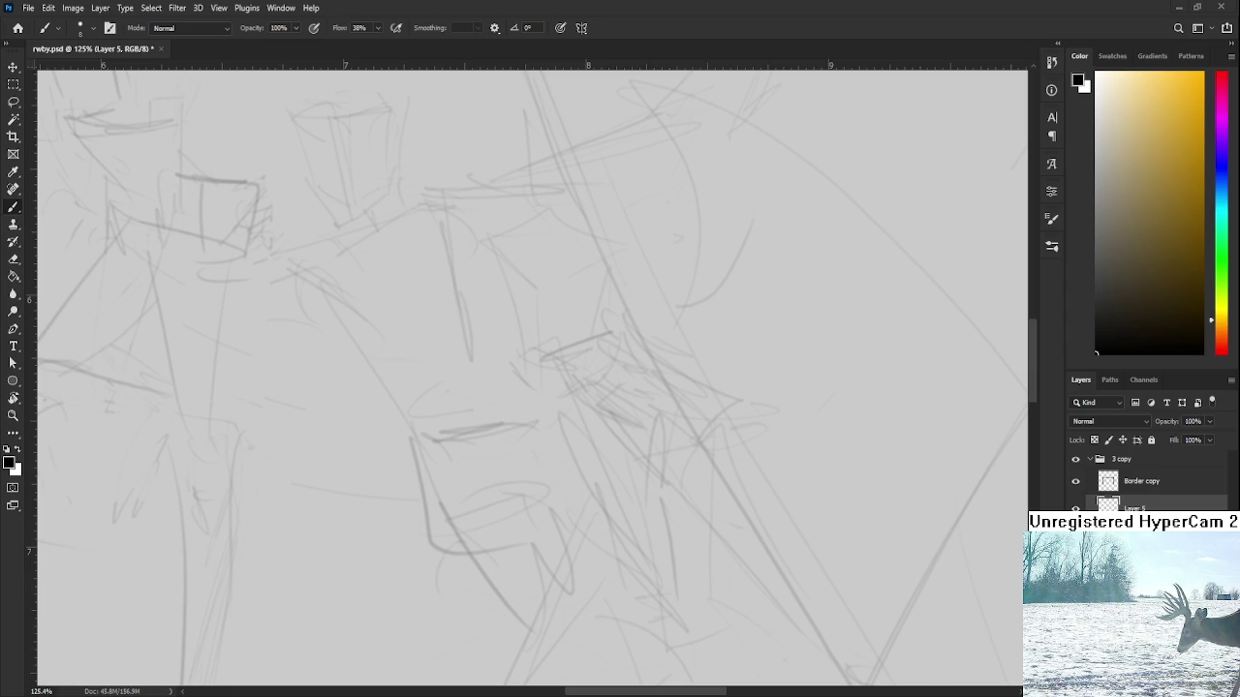
pyautogui.scroll(1, 551, 451)
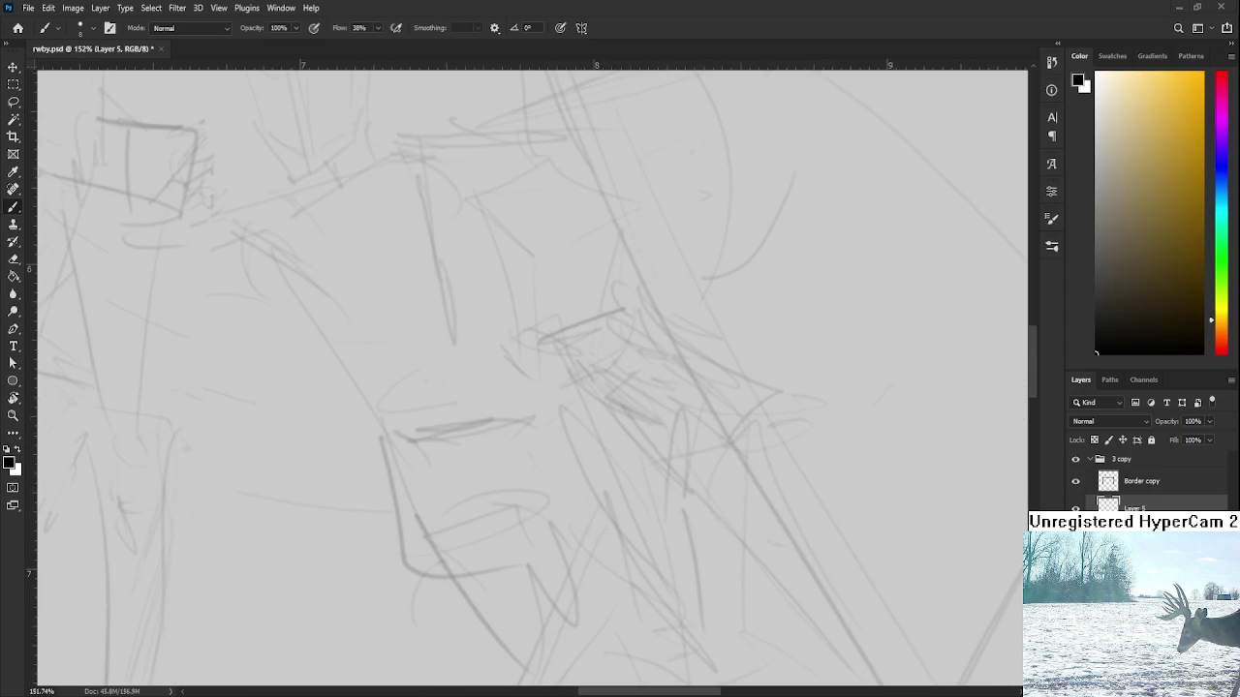
pyautogui.scroll(1, 994, 539)
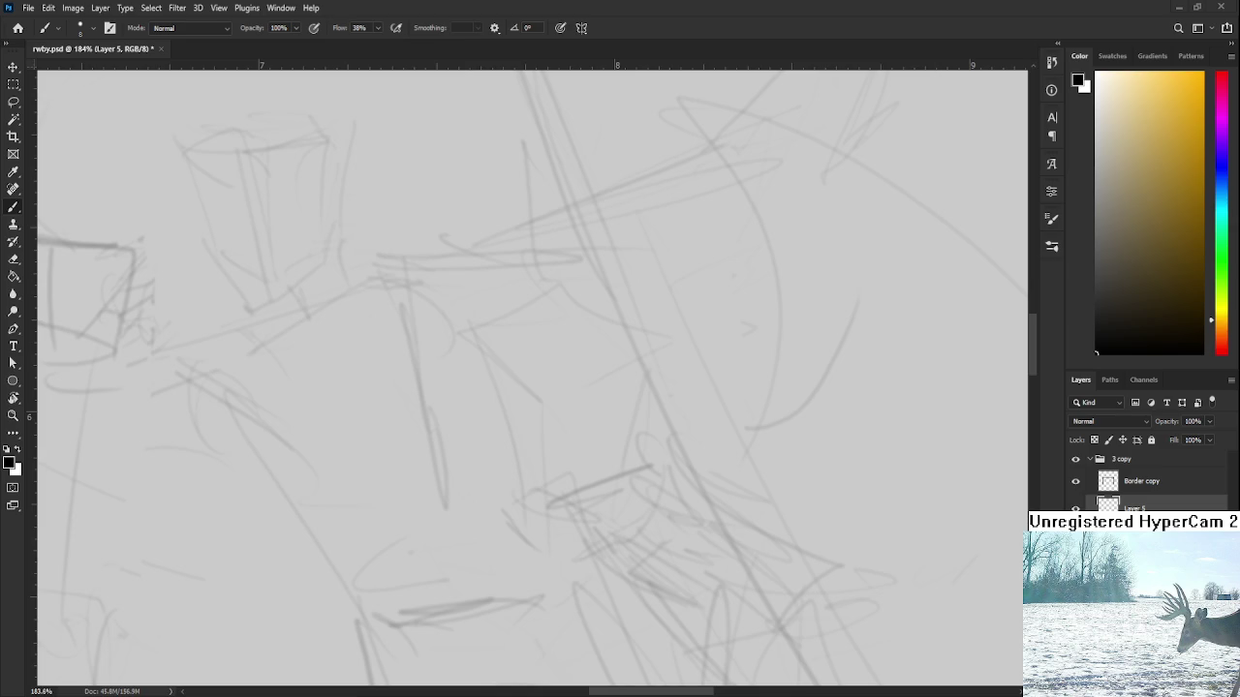
pyautogui.scroll(-1, 565, 505)
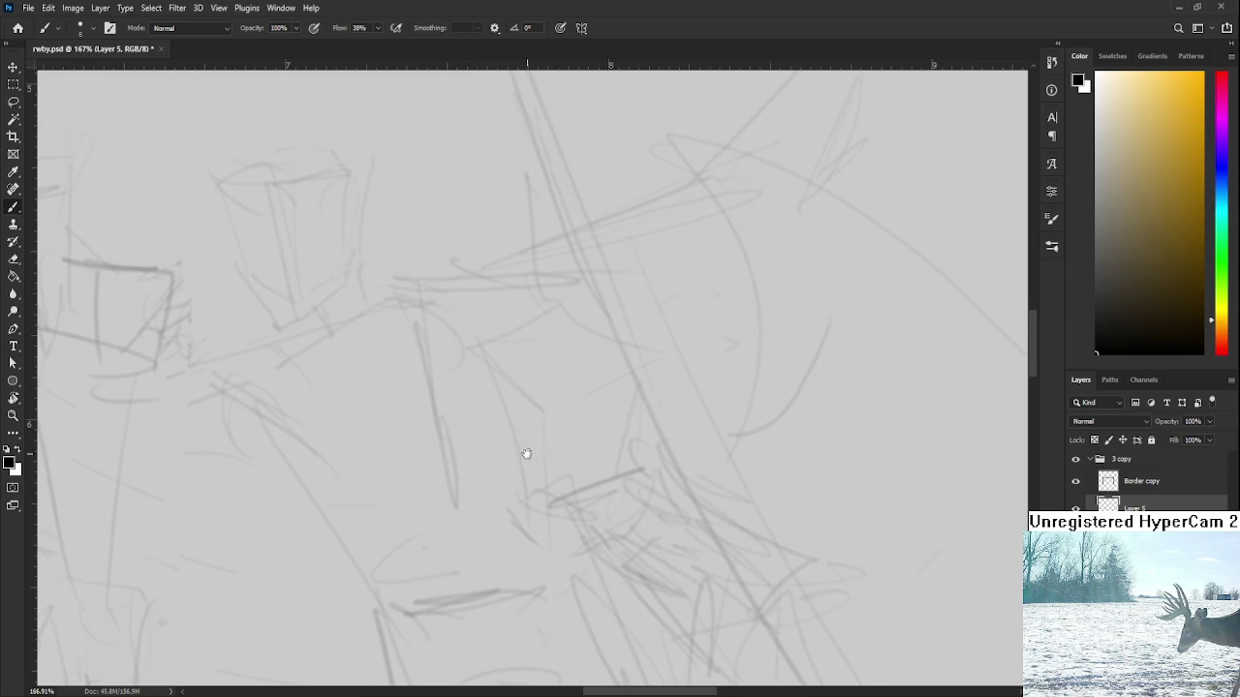
# Try several trial brush lines over the central figure's face, undoing each one
pyautogui.moveTo(526, 454); pyautogui.dragTo(498, 409)
pyautogui.moveTo(513, 362); pyautogui.dragTo(531, 413)
pyautogui.hotkey('ctrl', 'z')
pyautogui.moveTo(457, 346); pyautogui.dragTo(468, 416)
pyautogui.hotkey('ctrl', 'z')
pyautogui.moveTo(456, 345)
pyautogui.mouseDown()
pyautogui.moveTo(465, 409)
pyautogui.moveTo(507, 491)
pyautogui.mouseUp()
pyautogui.hotkey('ctrl', 'z')
pyautogui.moveTo(462, 414)
pyautogui.mouseDown()
pyautogui.moveTo(496, 465)
pyautogui.moveTo(562, 418)
pyautogui.mouseUp()
pyautogui.hotkey('ctrl', 'z')
pyautogui.scroll(-1, 501, 470)
pyautogui.hotkey('ctrl', 'z')
pyautogui.hotkey('ctrl', 'z')
# Recenter on the figures' faces and retry the short face line, undoing the attempts
pyautogui.scroll(-3, 534, 407)
pyautogui.scroll(-2, 534, 405)
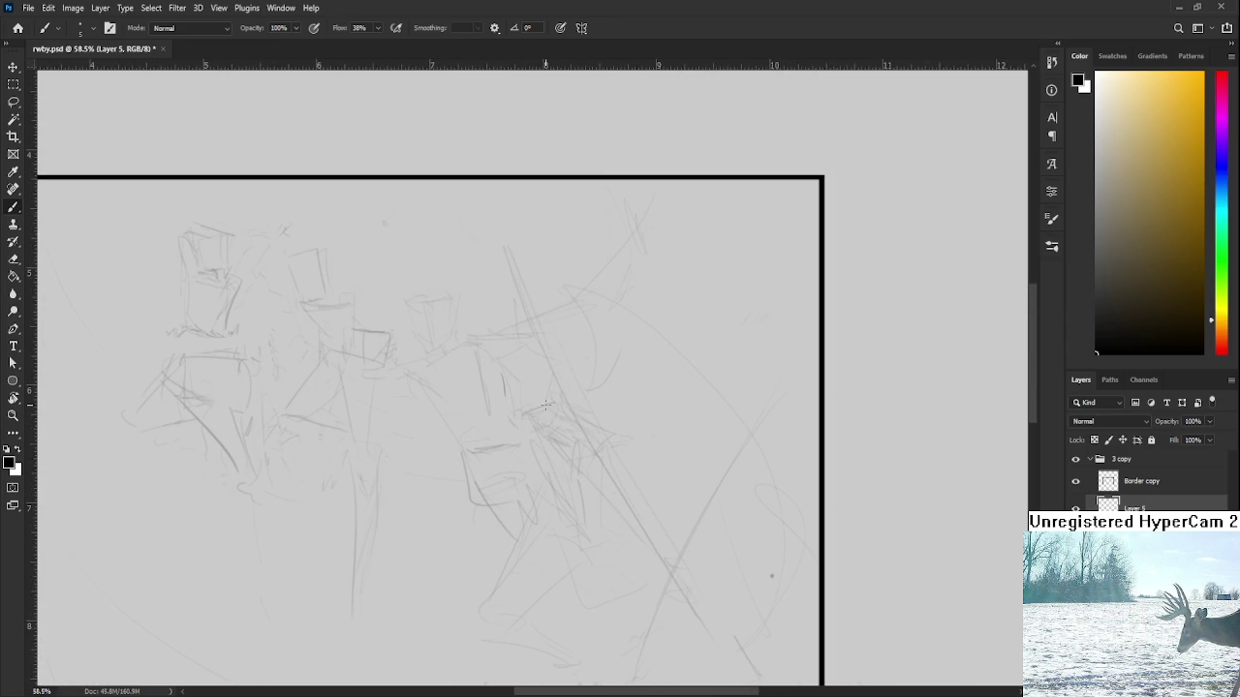
pyautogui.scroll(1, 534, 405)
pyautogui.moveTo(534, 405)
pyautogui.mouseDown()
pyautogui.moveTo(547, 272)
pyautogui.moveTo(535, 411)
pyautogui.mouseUp()
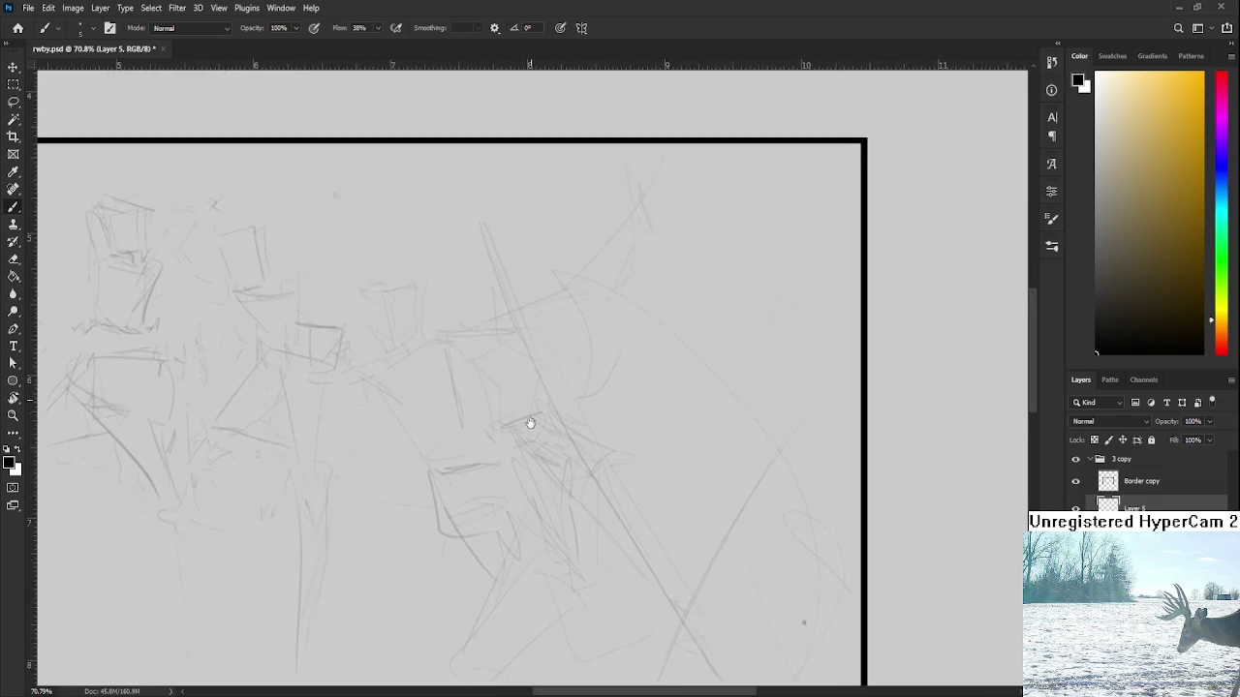
pyautogui.scroll(1, 504, 436)
pyautogui.scroll(1, 506, 416)
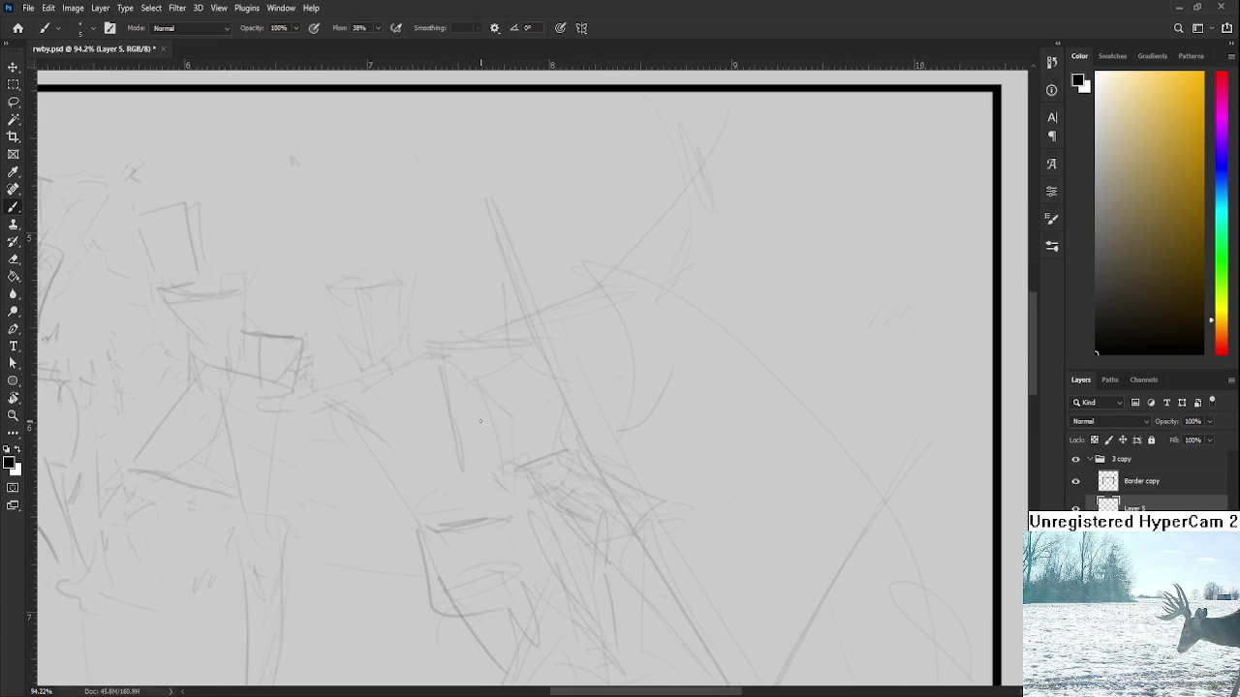
pyautogui.moveTo(488, 456)
pyautogui.mouseDown()
pyautogui.moveTo(490, 382)
pyautogui.moveTo(510, 415)
pyautogui.mouseUp()
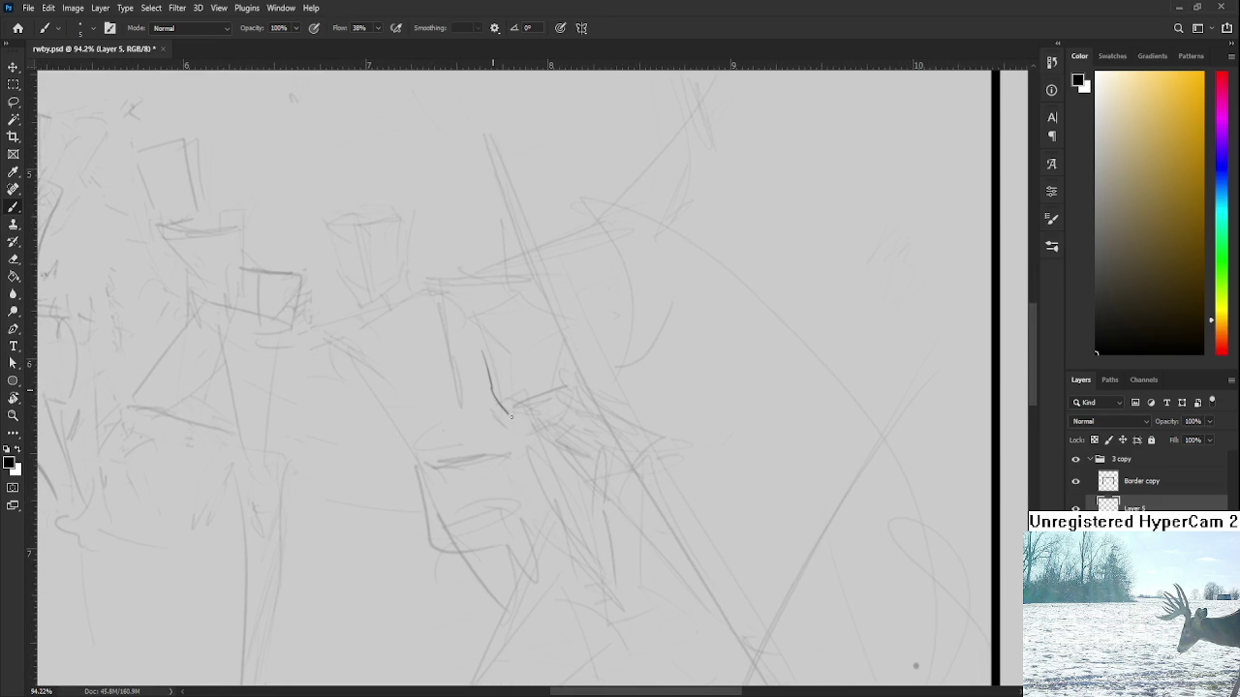
pyautogui.hotkey('ctrl', 'z')
pyautogui.hotkey('ctrl', 'z')
pyautogui.moveTo(474, 346); pyautogui.dragTo(485, 394)
pyautogui.hotkey('ctrl', 'z')
# Redraw the long curved face line and small curve, and add a vertical line in the box
pyautogui.hotkey('ctrl', 'z')
pyautogui.moveTo(474, 346); pyautogui.dragTo(498, 416)
pyautogui.hotkey('ctrl', 'z')
pyautogui.hotkey('ctrl', 'z')
pyautogui.moveTo(474, 357)
pyautogui.mouseDown()
pyautogui.moveTo(501, 413)
pyautogui.moveTo(536, 399)
pyautogui.mouseUp()
pyautogui.hotkey('ctrl', 'z')
pyautogui.moveTo(514, 416)
pyautogui.mouseDown()
pyautogui.moveTo(560, 362)
pyautogui.moveTo(520, 401)
pyautogui.mouseUp()
pyautogui.hotkey('ctrl', 'z')
pyautogui.moveTo(533, 344); pyautogui.dragTo(531, 390)
pyautogui.hotkey('ctrl', 'z')
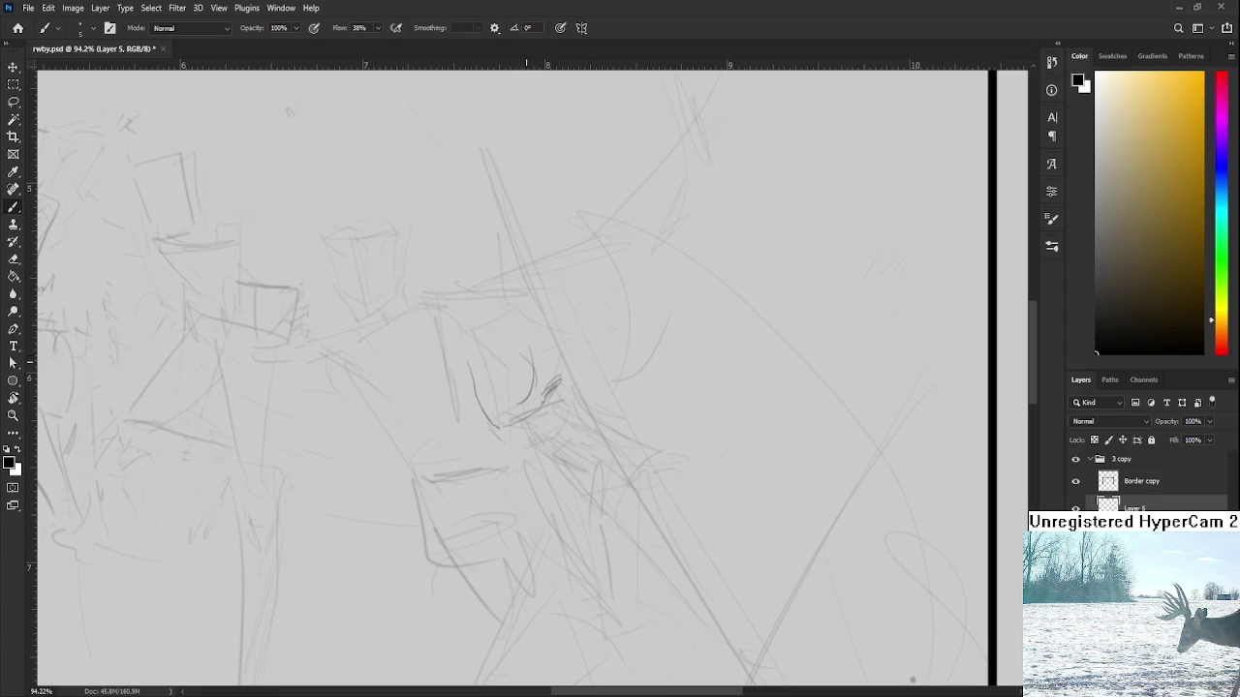
pyautogui.moveTo(255, 288); pyautogui.dragTo(256, 334)
# Draw trial curves beside the face, then erase the dark face curve and return to the Brush
pyautogui.scroll(3, 529, 373)
pyautogui.moveTo(528, 339); pyautogui.dragTo(530, 409)
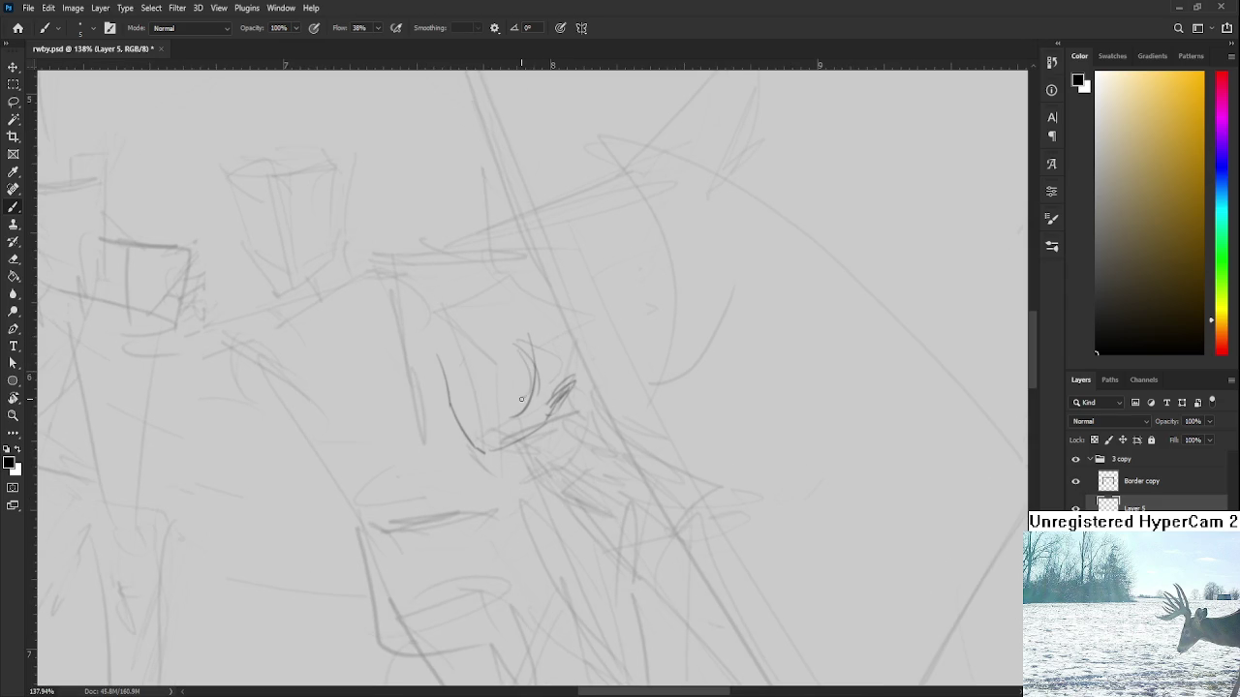
pyautogui.moveTo(539, 335); pyautogui.dragTo(527, 417)
pyautogui.hotkey('ctrl', 'z')
# Draw and refine the curved eye lines until they close into an almond-shaped eye
pyautogui.hotkey('ctrl', 'z')
pyautogui.hotkey('ctrl', 'z')
pyautogui.moveTo(515, 344)
pyautogui.mouseDown()
pyautogui.moveTo(532, 389)
pyautogui.moveTo(568, 379)
pyautogui.moveTo(577, 418)
pyautogui.mouseUp()
pyautogui.press('e')
pyautogui.moveTo(595, 339)
pyautogui.mouseDown()
pyautogui.moveTo(581, 417)
pyautogui.moveTo(550, 440)
pyautogui.mouseUp()
pyautogui.moveTo(572, 388)
pyautogui.mouseDown()
pyautogui.moveTo(556, 351)
pyautogui.moveTo(557, 387)
pyautogui.mouseUp()
pyautogui.press('b')
pyautogui.hotkey('ctrl', 'z')
pyautogui.moveTo(557, 306); pyautogui.dragTo(550, 378)
pyautogui.hotkey('ctrl', 'z')
pyautogui.moveTo(555, 296); pyautogui.dragTo(541, 364)
pyautogui.hotkey('ctrl', 'z')
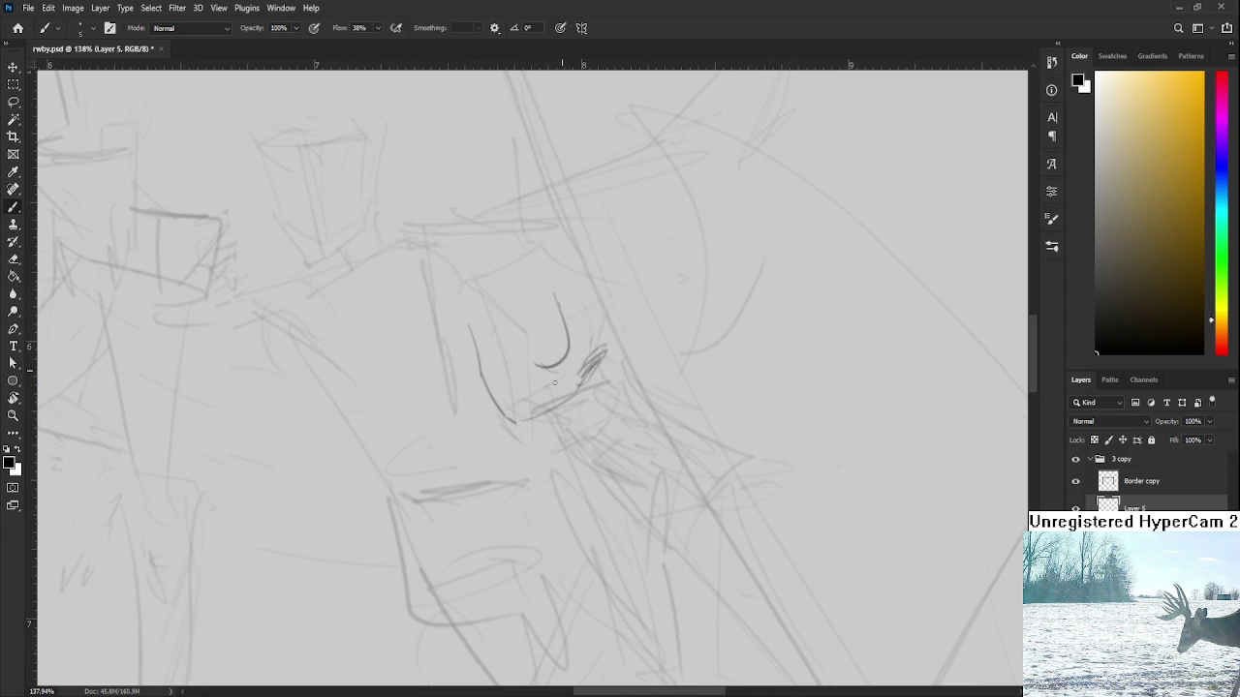
pyautogui.moveTo(554, 292); pyautogui.dragTo(535, 366)
pyautogui.moveTo(571, 326)
pyautogui.mouseDown()
pyautogui.moveTo(589, 360)
pyautogui.moveTo(568, 347)
pyautogui.moveTo(574, 324)
pyautogui.moveTo(533, 410)
pyautogui.moveTo(531, 399)
pyautogui.mouseUp()
pyautogui.hotkey('ctrl', 'z')
pyautogui.hotkey('ctrl', 'z')
pyautogui.hotkey('ctrl', 'z')
pyautogui.moveTo(579, 322); pyautogui.dragTo(535, 398)
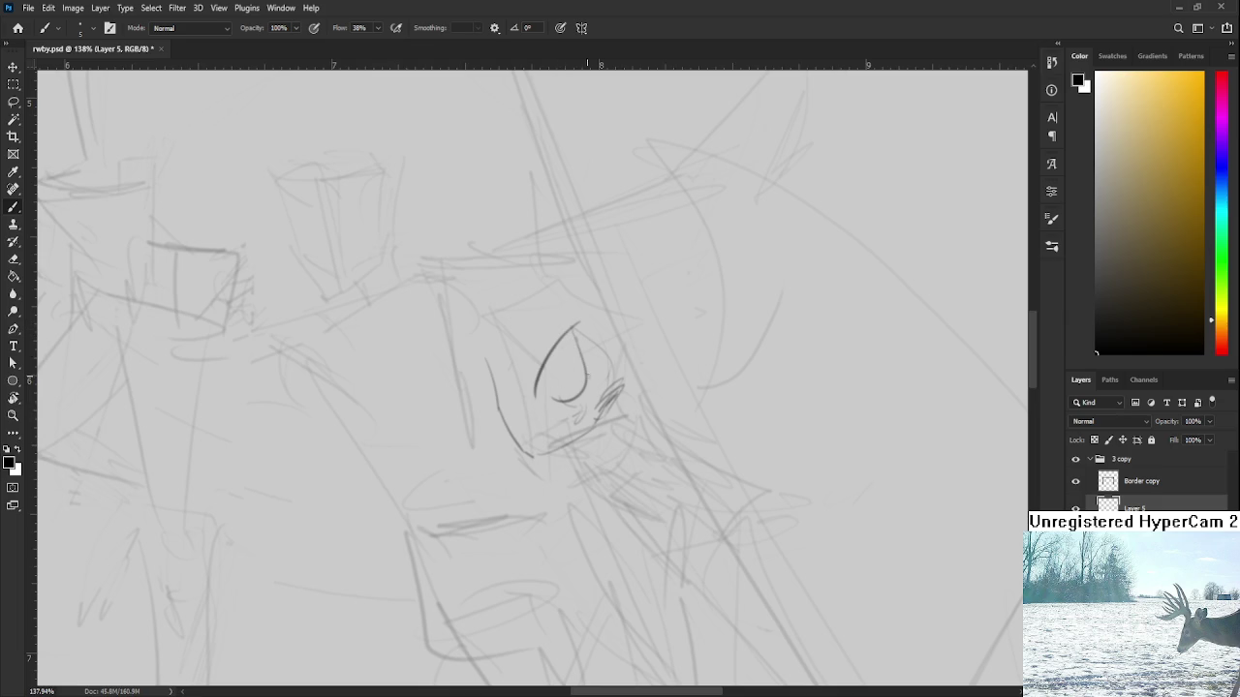